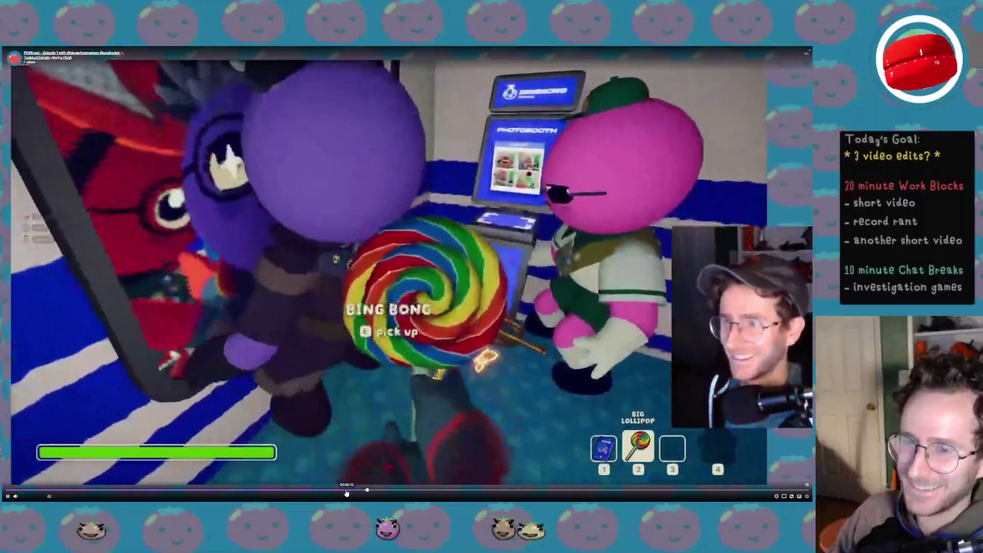
Pause the PEAKcast clip, exit fullscreen, and switch to the Creator Dashboard Clips Manager.
{"action": "left_click", "coordinate": [397, 391]}
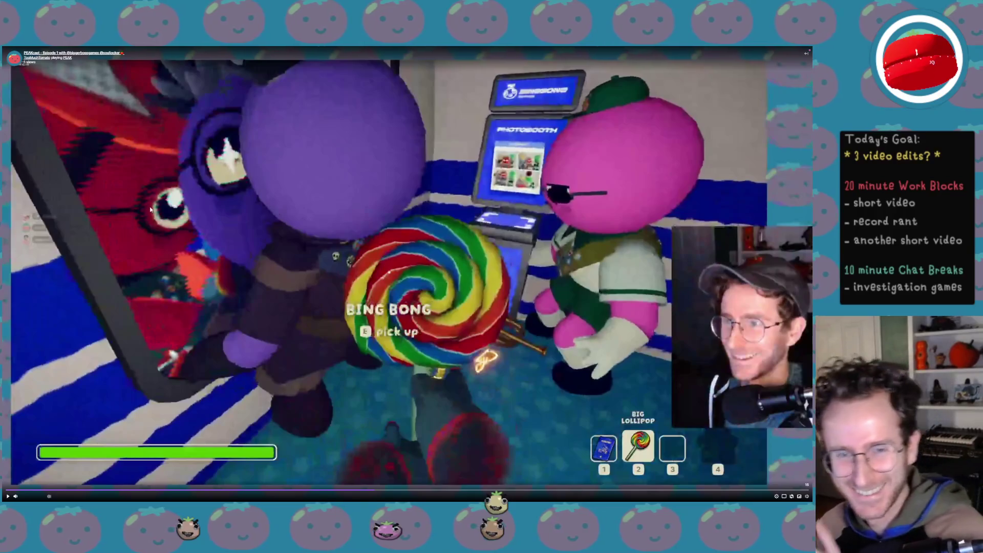
{"action": "key", "text": "Escape"}
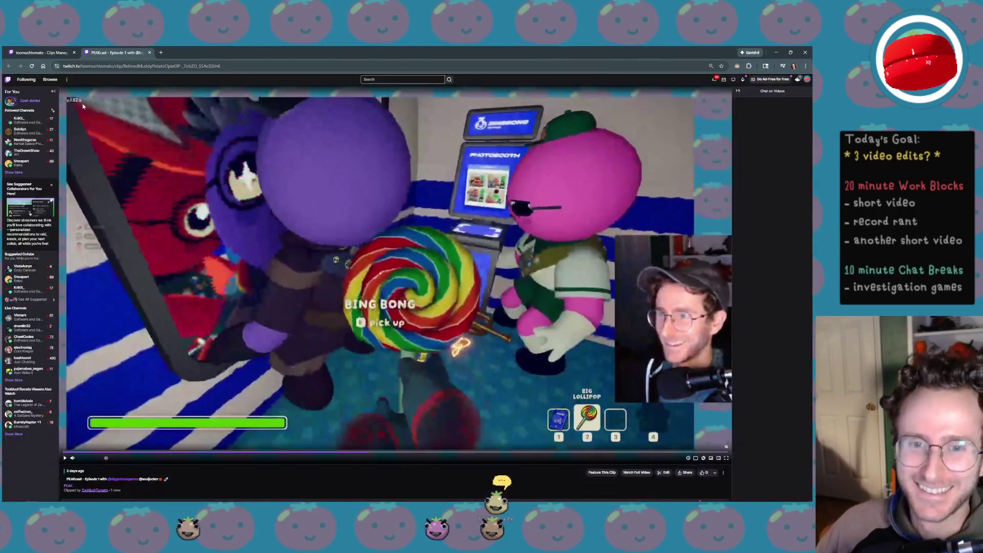
{"action": "key", "text": "XF86AudioRaiseVolume"}
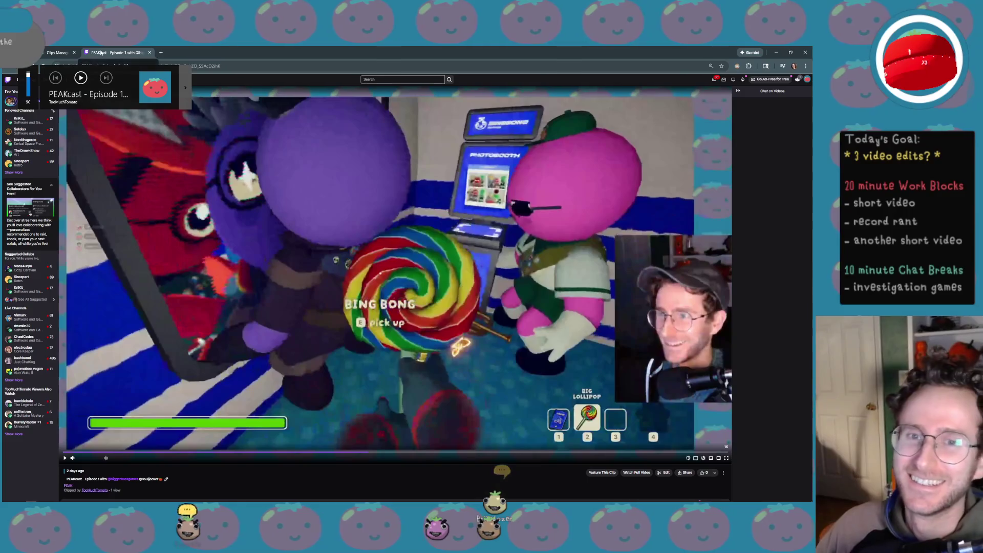
{"action": "key", "text": "ctrl+w"}
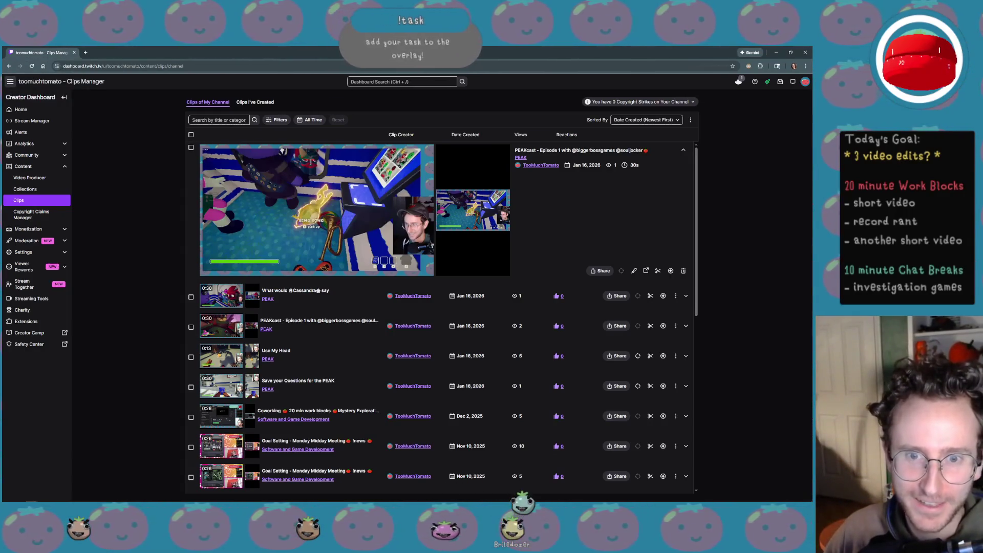
Lower the Spotify music volume three steps and minimize the browser to reveal Unity.
{"action": "key", "text": "XF86AudioRaiseVolume"}
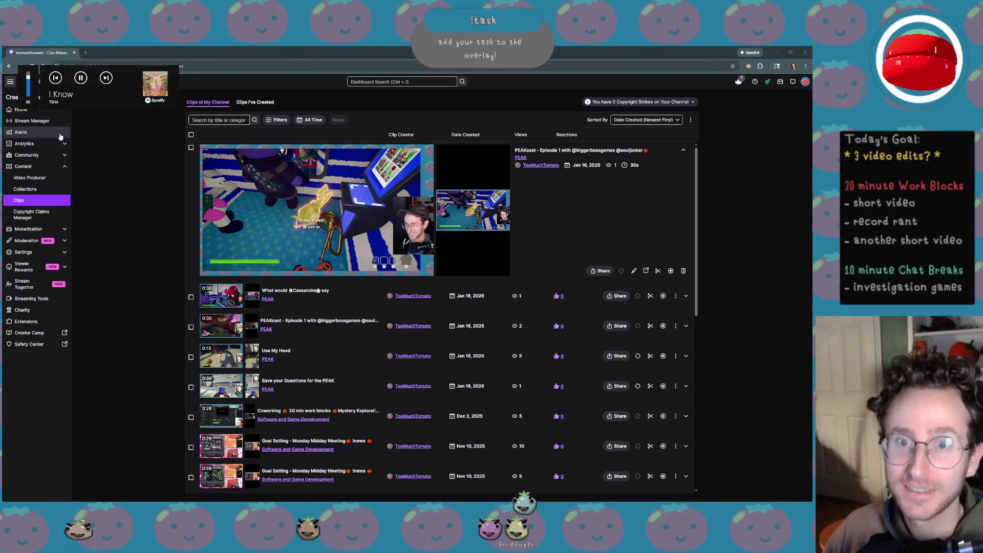
{"action": "key", "text": "XF86AudioLowerVolume"}
{"action": "key", "text": "XF86AudioLowerVolume"}
{"action": "key", "text": "XF86AudioLowerVolume"}
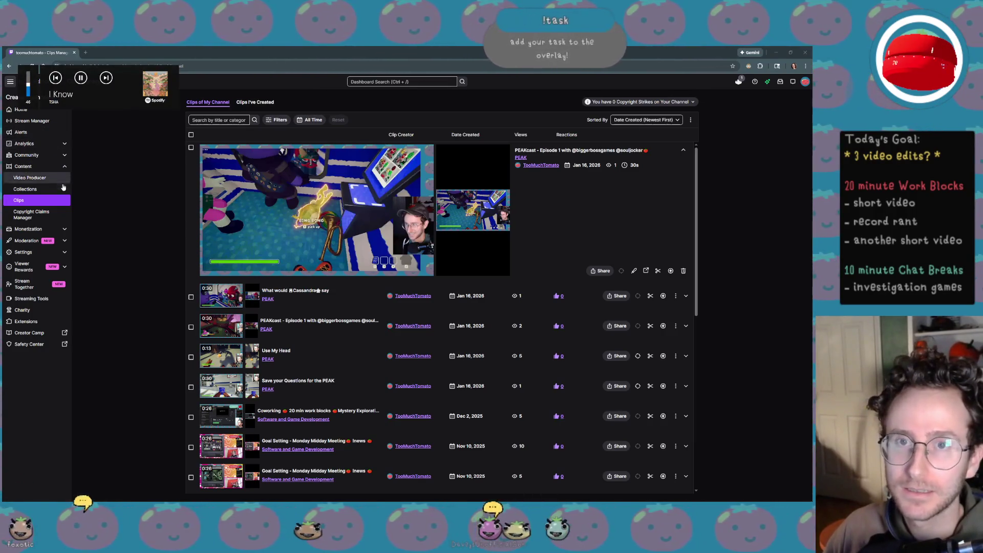
{"action": "key", "text": "XF86AudioLowerVolume"}
{"action": "key", "text": "XF86AudioLowerVolume"}
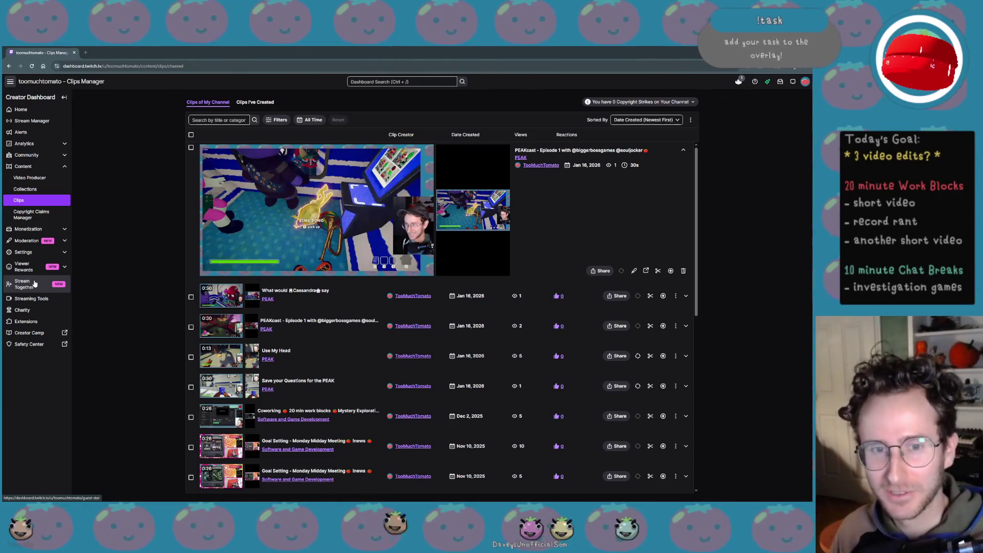
{"action": "key", "text": "XF86AudioLowerVolume"}
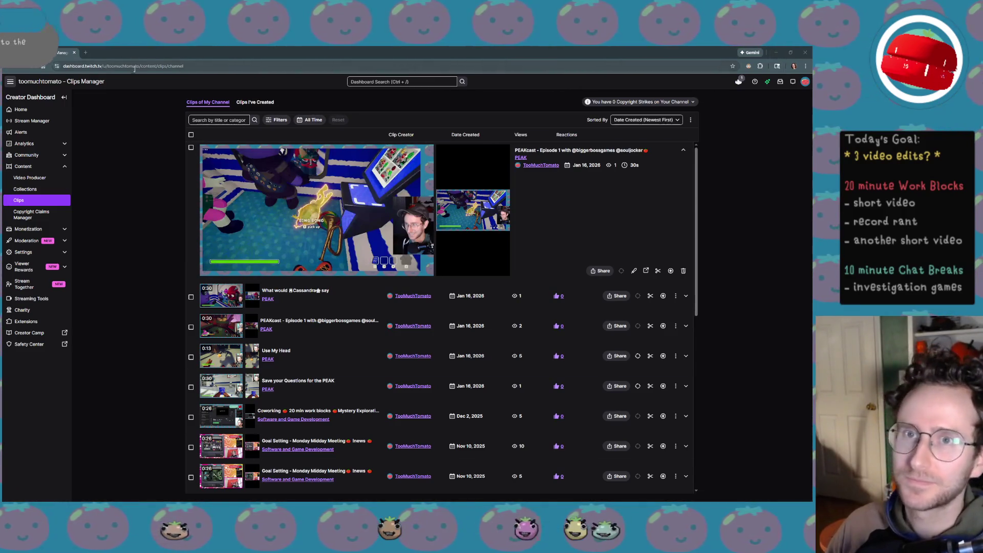
{"action": "left_click", "coordinate": [778, 53]}
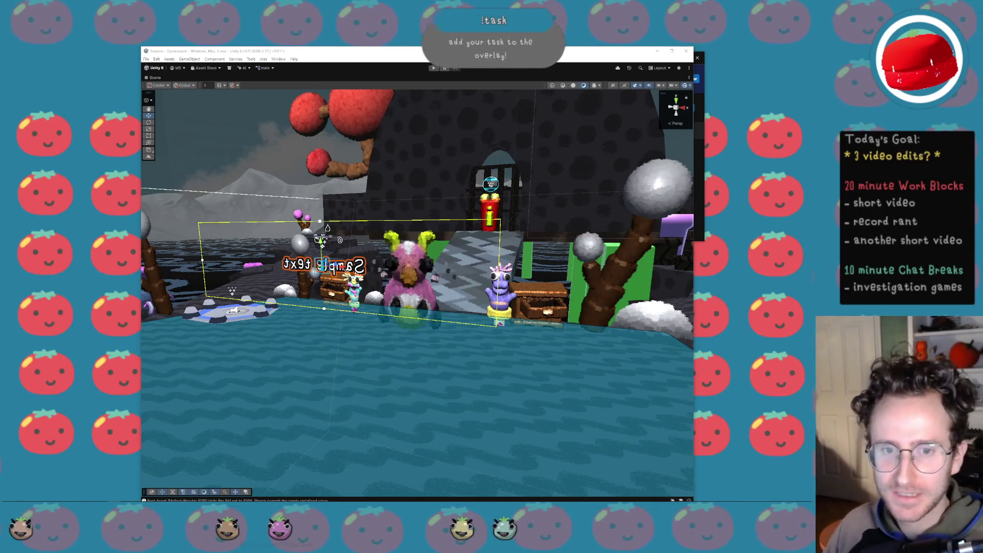
Tilt, zoom and orbit the Scene view to see the pool and islands.
{"action": "left_click_drag", "start_coordinate": [526, 229], "coordinate": [394, 242]}
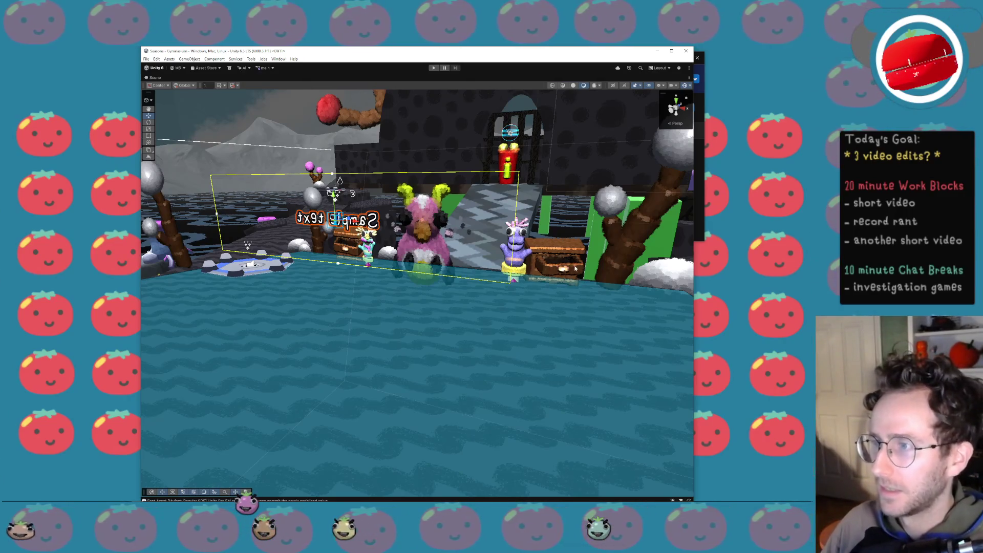
{"action": "scroll", "coordinate": [500, 277], "scroll_direction": "up", "scroll_amount": 5}
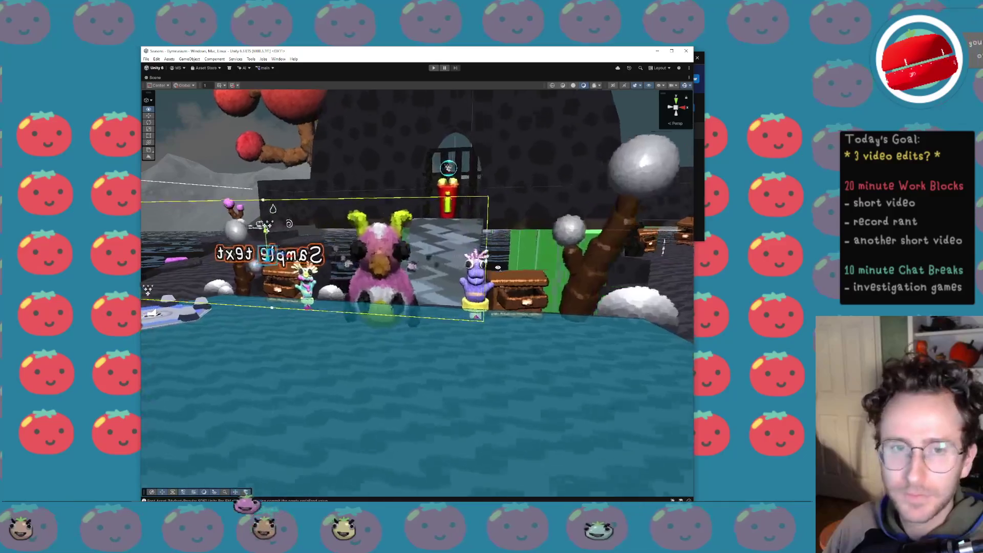
{"action": "scroll", "coordinate": [498, 267], "scroll_direction": "down", "scroll_amount": 10}
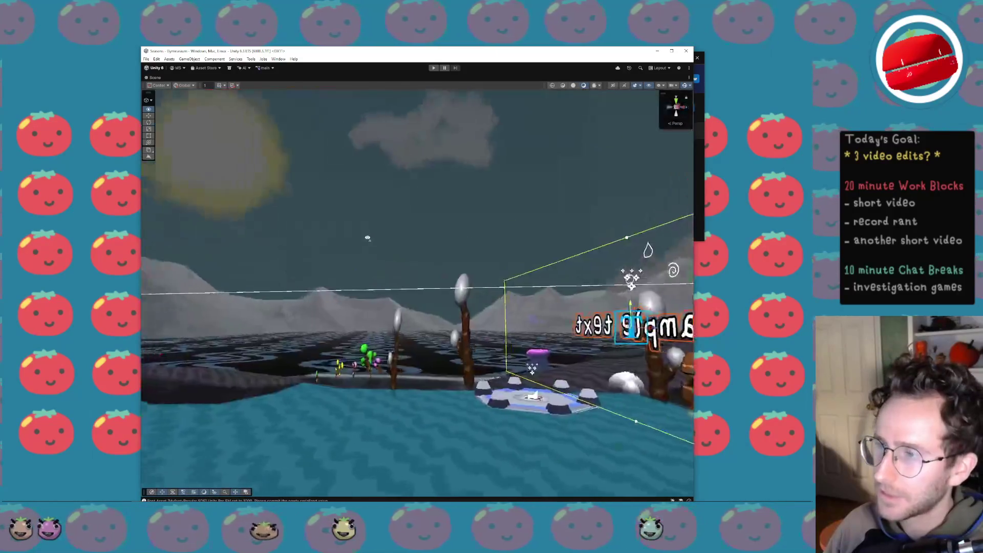
{"action": "scroll", "coordinate": [418, 287], "scroll_direction": "up", "scroll_amount": 10}
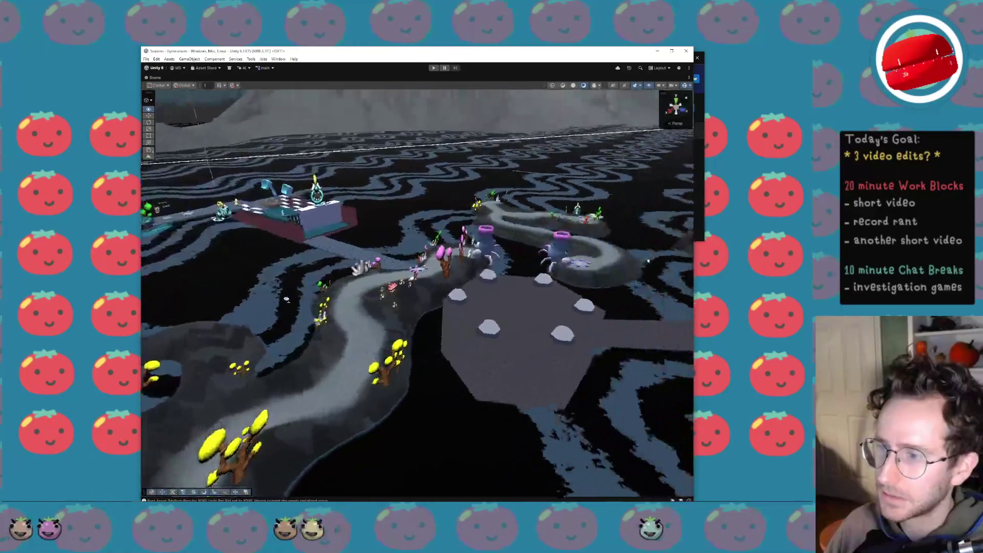
{"action": "left_click_drag", "start_coordinate": [372, 330], "coordinate": [360, 379]}
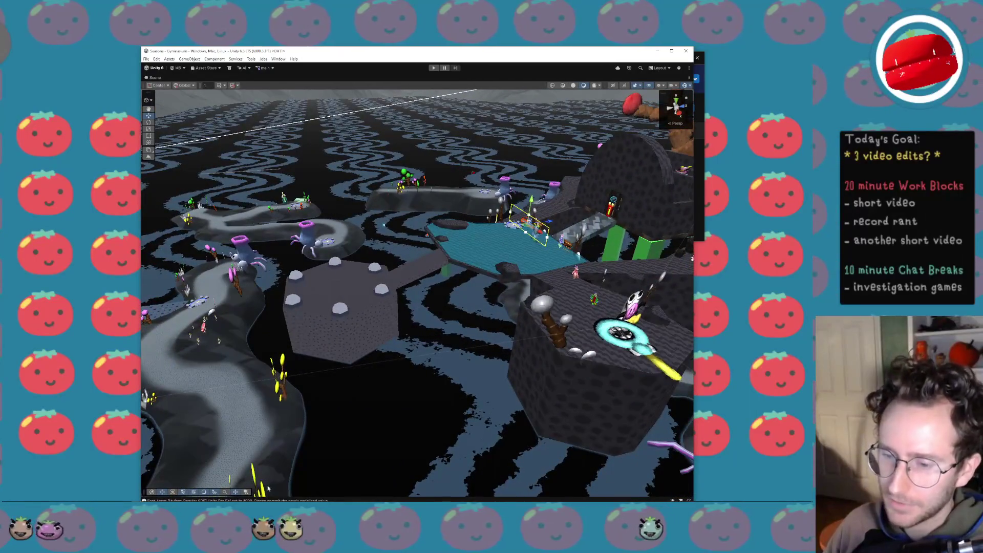
Open the error console, scroll through its messages, and close it again.
{"action": "left_click", "coordinate": [289, 501]}
{"action": "scroll", "coordinate": [189, 170], "scroll_direction": "up", "scroll_amount": 5}
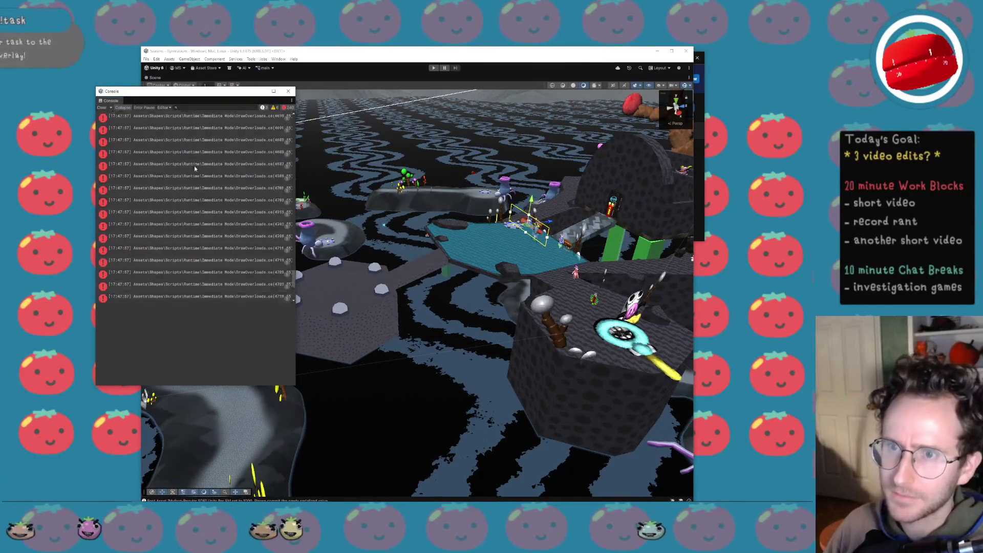
{"action": "scroll", "coordinate": [190, 170], "scroll_direction": "up", "scroll_amount": 5}
{"action": "scroll", "coordinate": [193, 171], "scroll_direction": "up", "scroll_amount": 5}
{"action": "scroll", "coordinate": [195, 171], "scroll_direction": "up", "scroll_amount": 5}
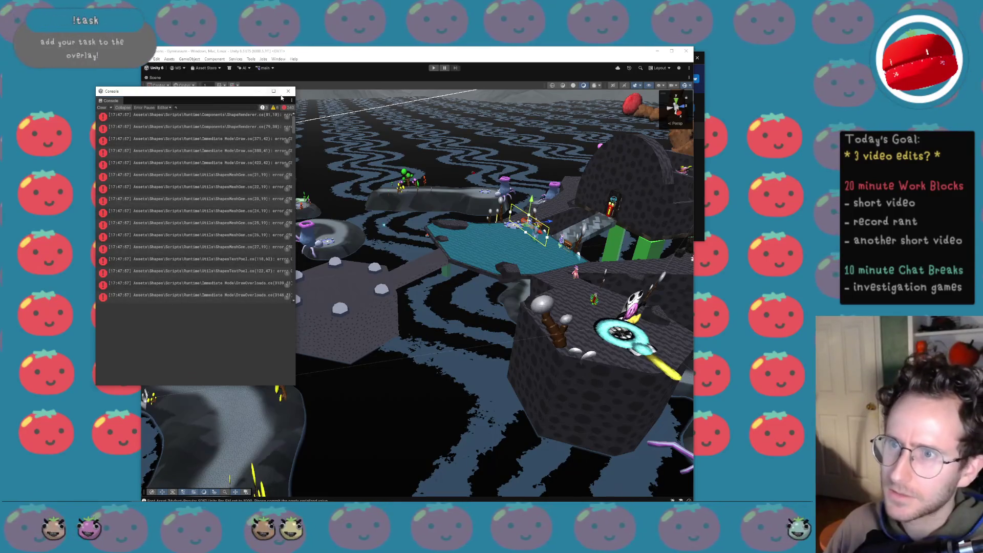
{"action": "left_click", "coordinate": [288, 91]}
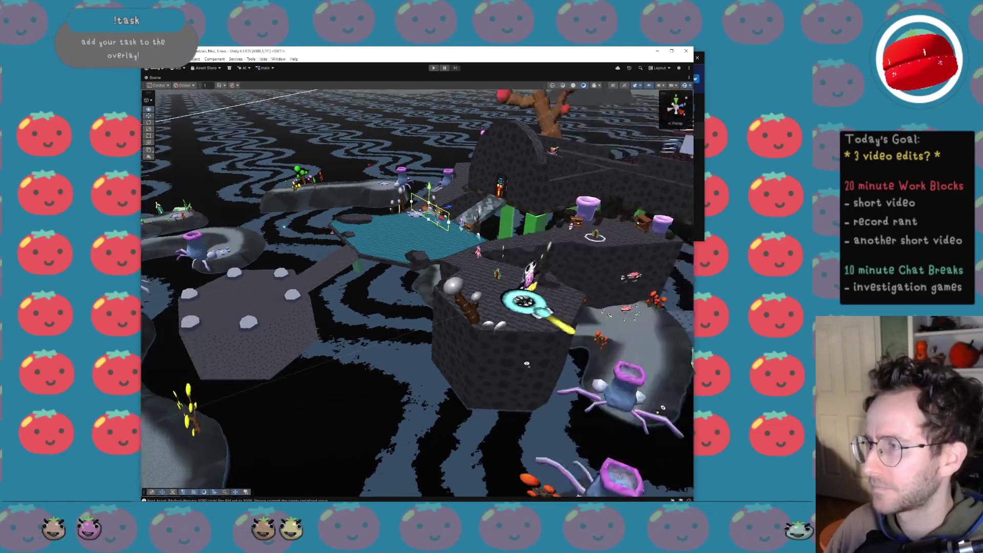
Swing the view past the trees, mountains and pink creature, then Alt+Tab to the browser.
{"action": "left_click_drag", "start_coordinate": [521, 463], "coordinate": [461, 389]}
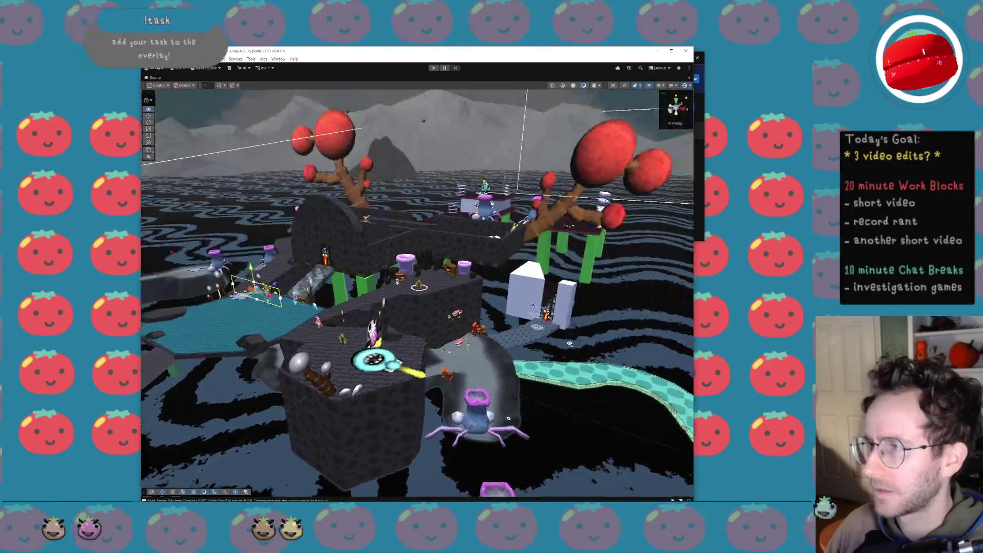
{"action": "scroll", "coordinate": [418, 292], "scroll_direction": "up", "scroll_amount": 2}
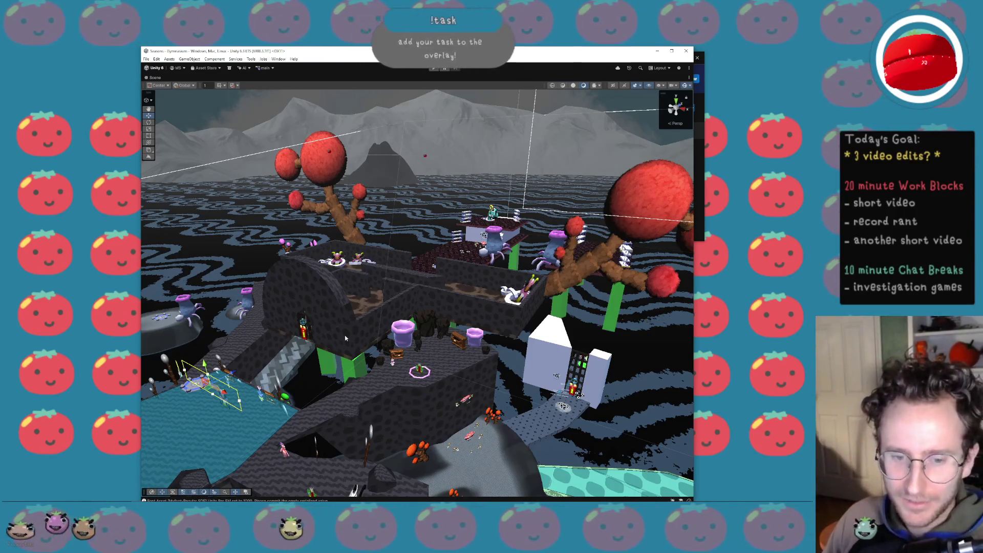
{"action": "mouse_move", "coordinate": [356, 320]}
{"action": "left_mouse_down"}
{"action": "mouse_move", "coordinate": [308, 320]}
{"action": "mouse_move", "coordinate": [549, 296]}
{"action": "left_mouse_up"}
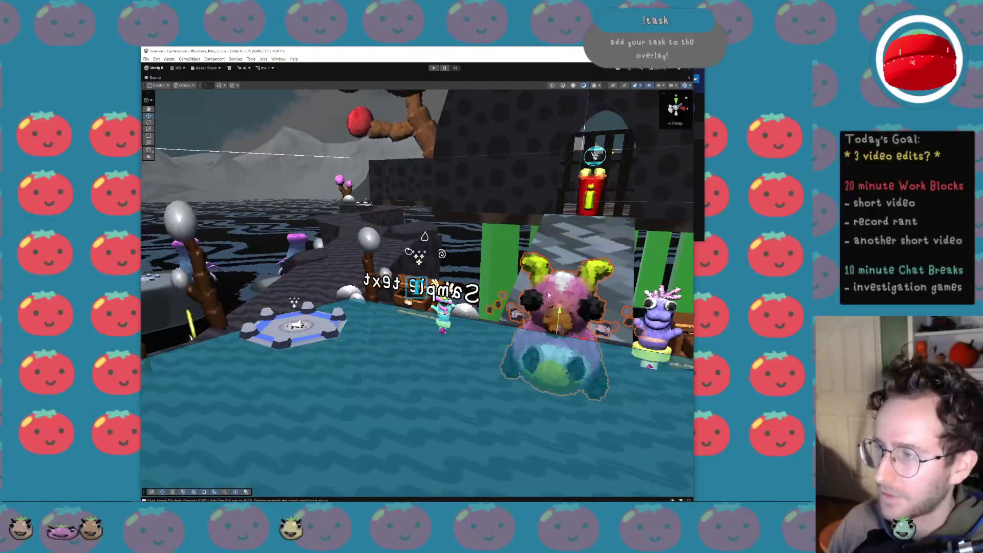
{"action": "left_click_drag", "start_coordinate": [504, 372], "coordinate": [580, 387]}
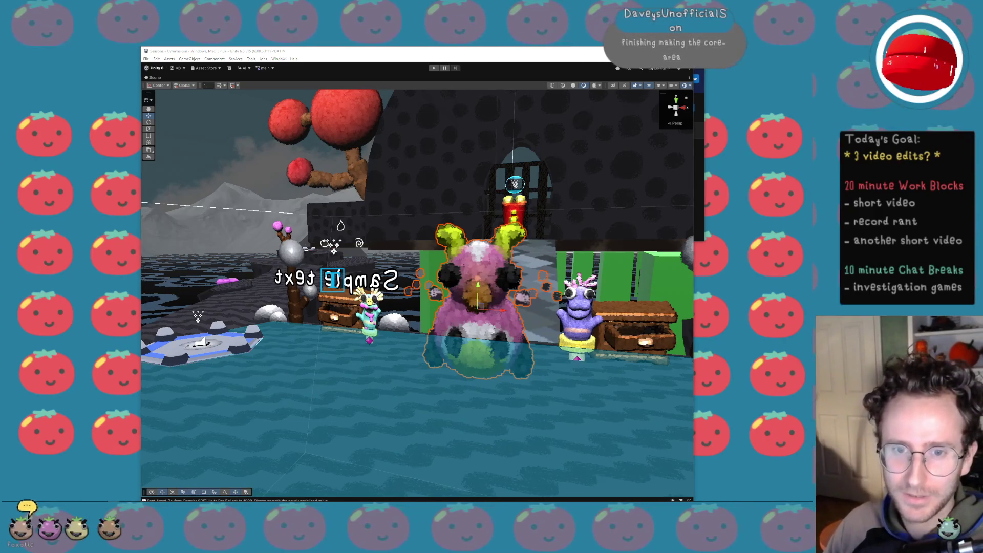
{"action": "left_click_drag", "start_coordinate": [287, 333], "coordinate": [183, 360]}
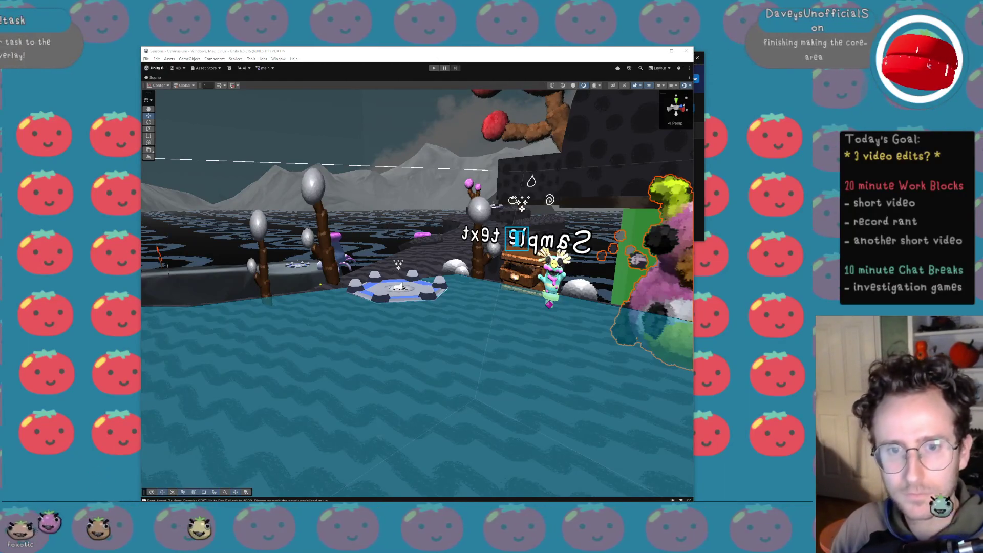
{"action": "key", "text": "alt+Tab"}
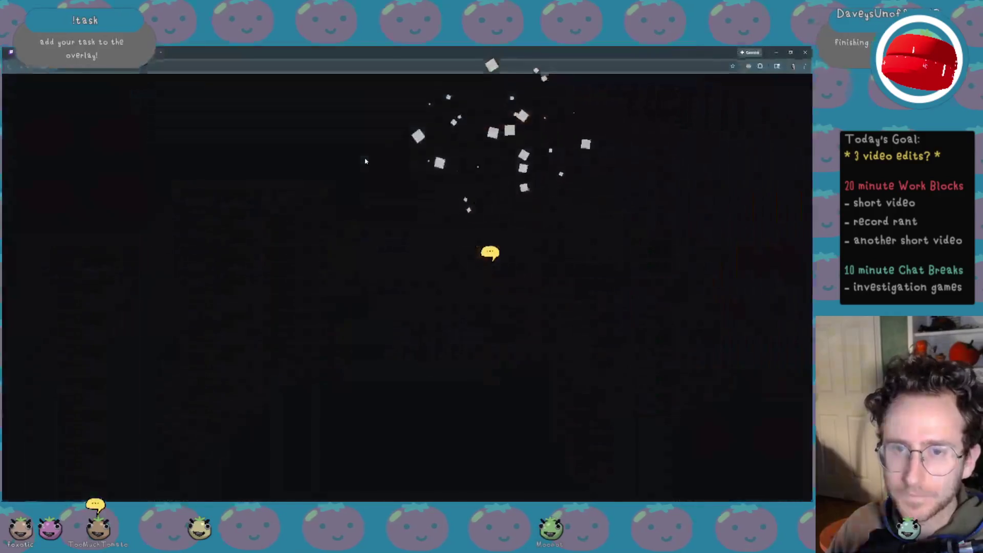
Read the FORKLIFT FLOWERPOT page down to System Requirements and open its community discussions.
{"action": "scroll", "coordinate": [370, 313], "scroll_direction": "down", "scroll_amount": 2}
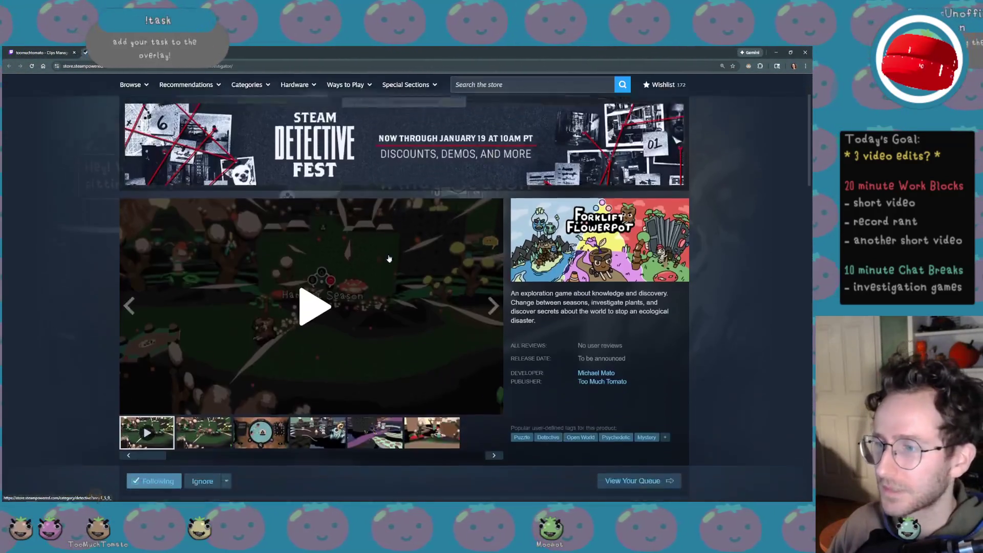
{"action": "scroll", "coordinate": [370, 313], "scroll_direction": "up", "scroll_amount": 1}
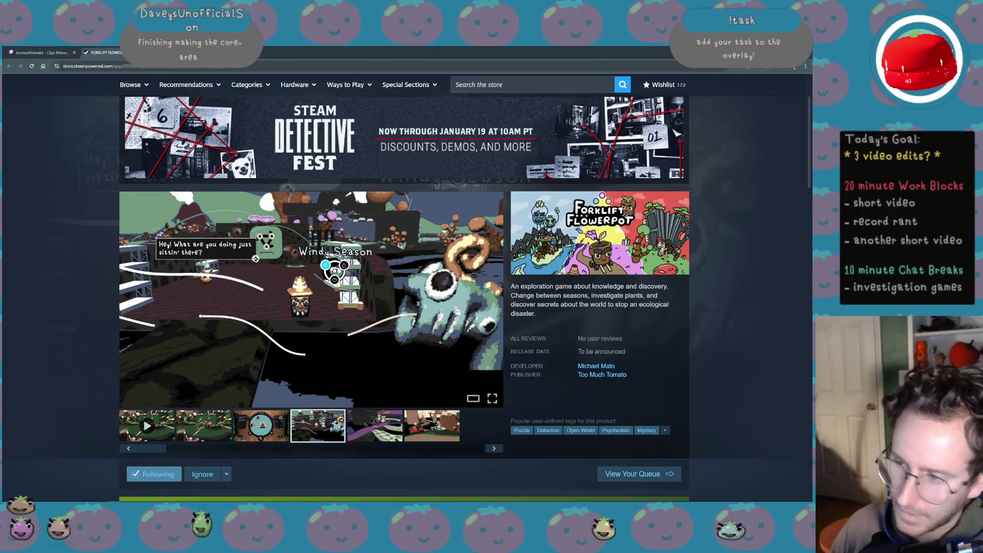
{"action": "scroll", "coordinate": [649, 426], "scroll_direction": "down", "scroll_amount": 8}
{"action": "scroll", "coordinate": [649, 400], "scroll_direction": "down", "scroll_amount": 3}
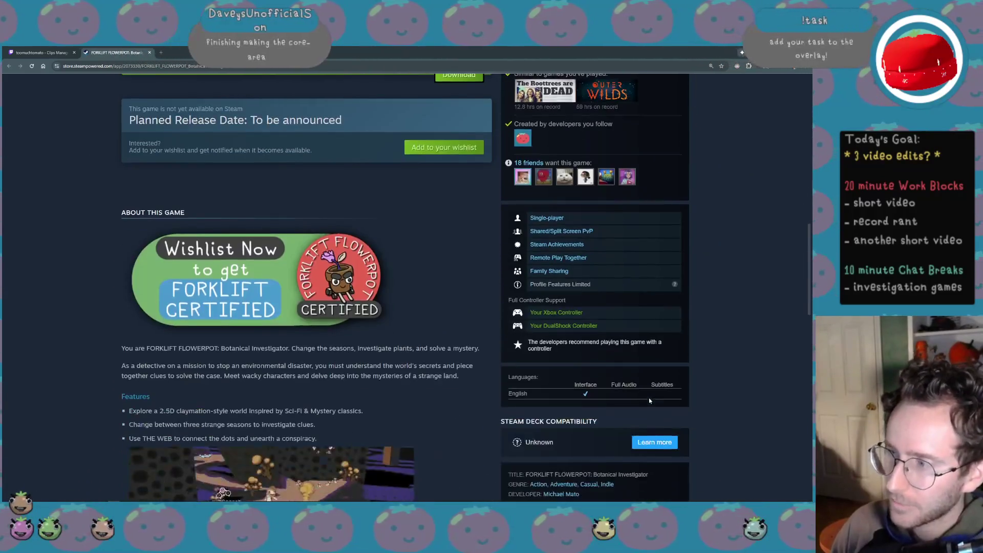
{"action": "scroll", "coordinate": [647, 379], "scroll_direction": "down", "scroll_amount": 2}
{"action": "scroll", "coordinate": [647, 357], "scroll_direction": "down", "scroll_amount": 2}
{"action": "scroll", "coordinate": [647, 356], "scroll_direction": "down", "scroll_amount": 1}
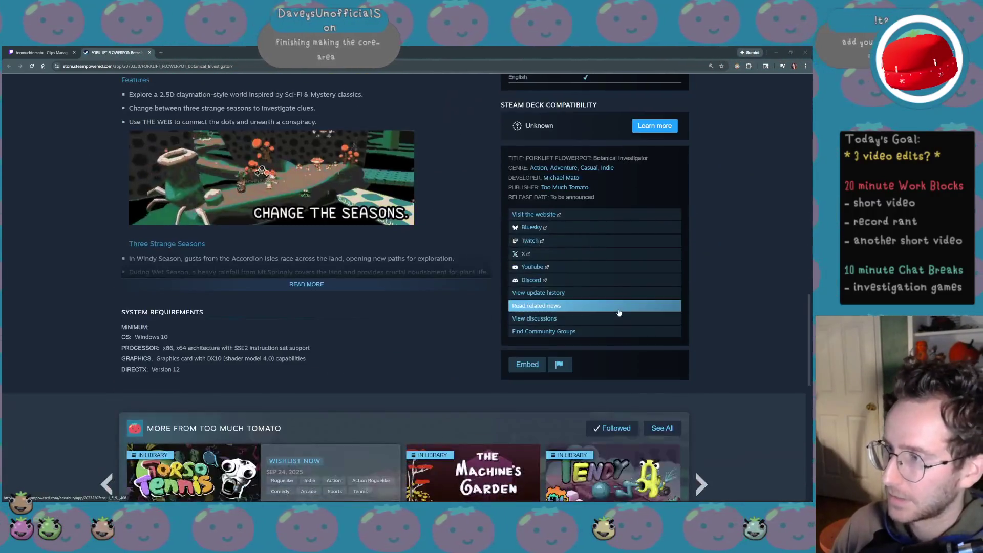
{"action": "left_click", "coordinate": [617, 319]}
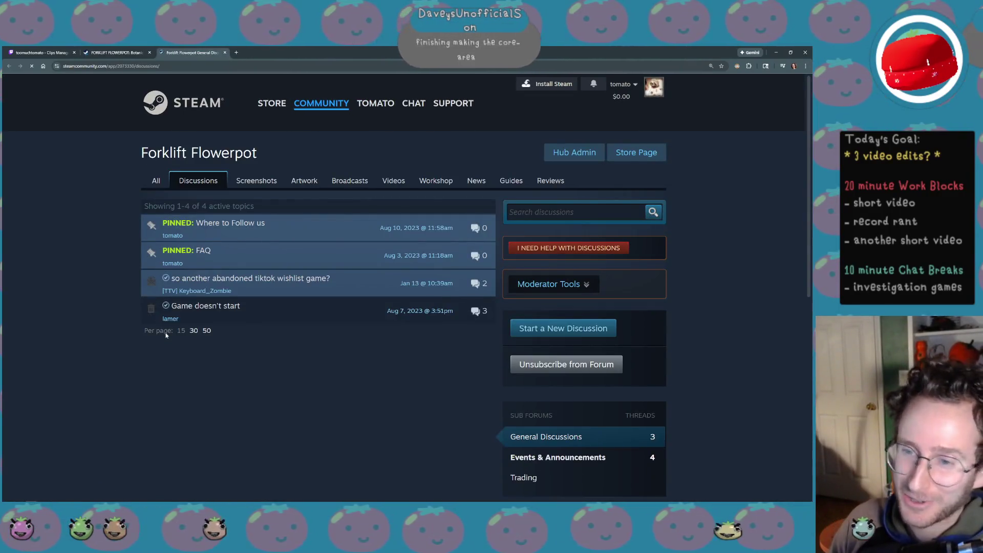
Open the abandoned tiktok wishlist thread and zoom the page in for reading.
{"action": "left_click", "coordinate": [303, 290]}
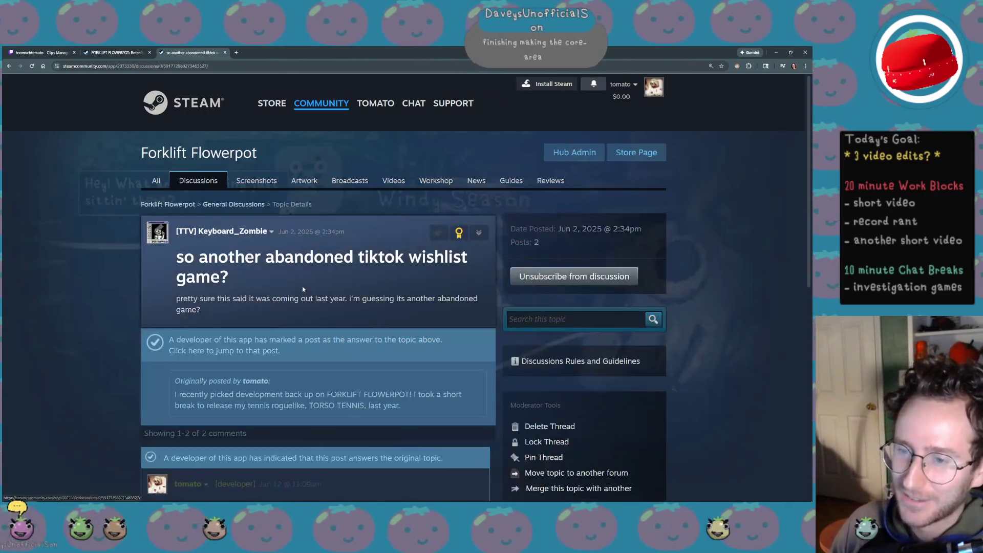
{"action": "scroll", "coordinate": [408, 425], "scroll_direction": "down", "scroll_amount": 2}
{"action": "scroll", "coordinate": [409, 424], "scroll_direction": "down", "scroll_amount": 1}
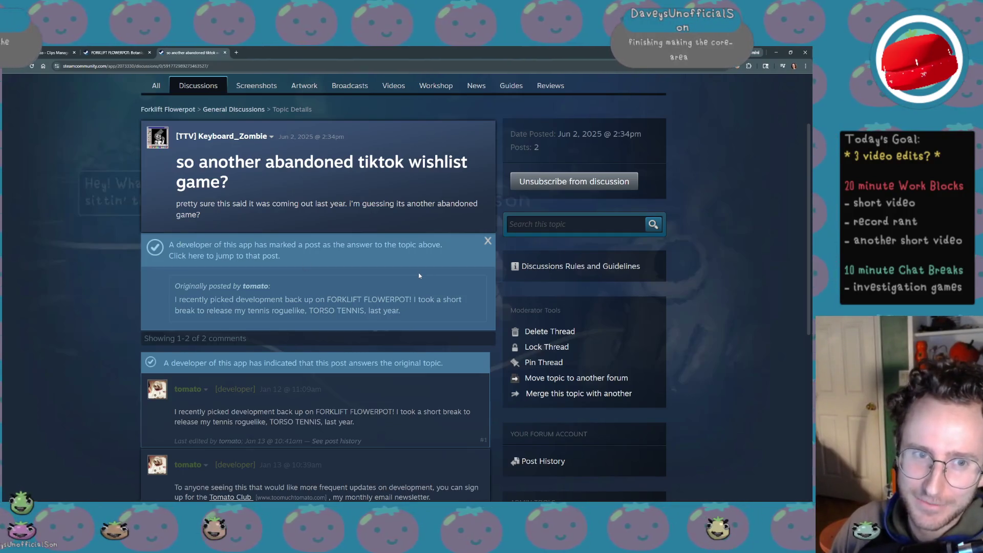
{"action": "key", "text": "ctrl+plus"}
{"action": "key", "text": "ctrl+plus"}
{"action": "key", "text": "ctrl+plus"}
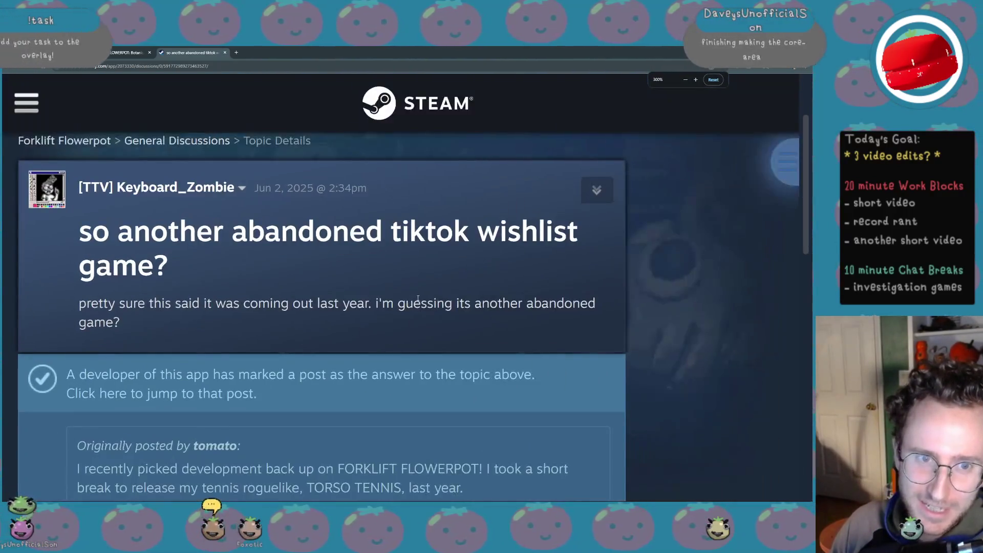
Close the discussion and Clips Manager tabs, select the store address, and return to Unity.
{"action": "middle_click", "coordinate": [209, 53]}
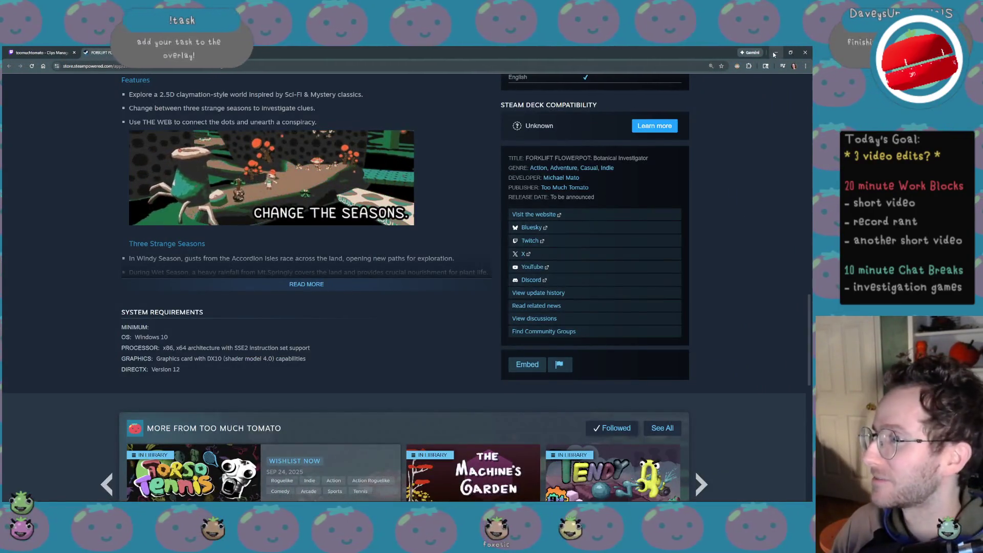
{"action": "middle_click", "coordinate": [60, 53]}
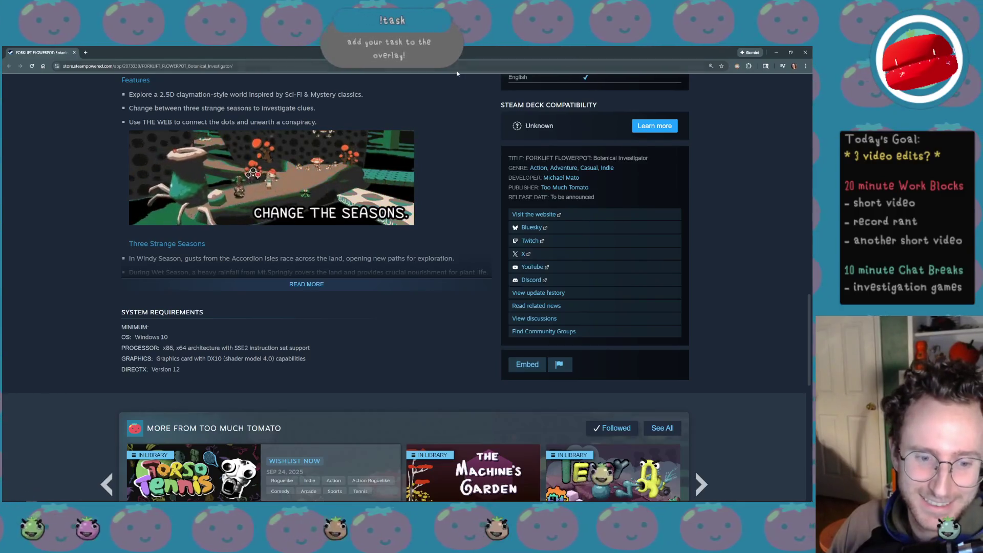
{"action": "left_click", "coordinate": [491, 66]}
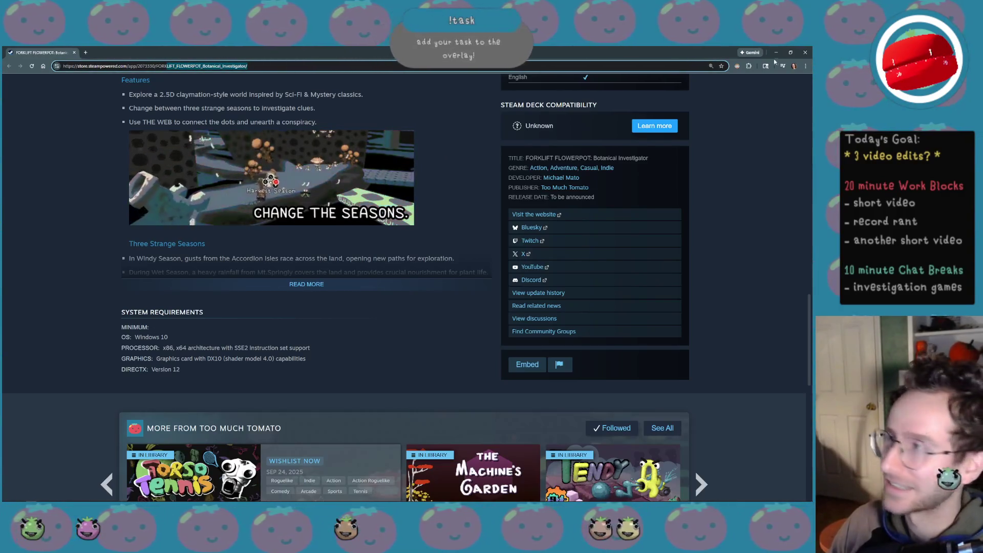
{"action": "key", "text": "alt+Tab"}
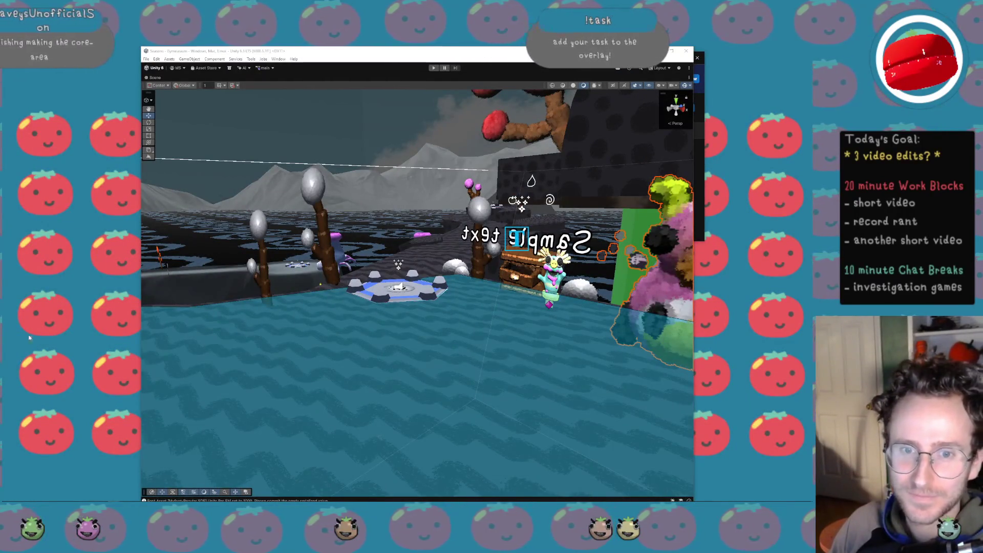
Frame the pink cow character and fly the scene camera in close to it.
{"action": "key", "text": "f"}
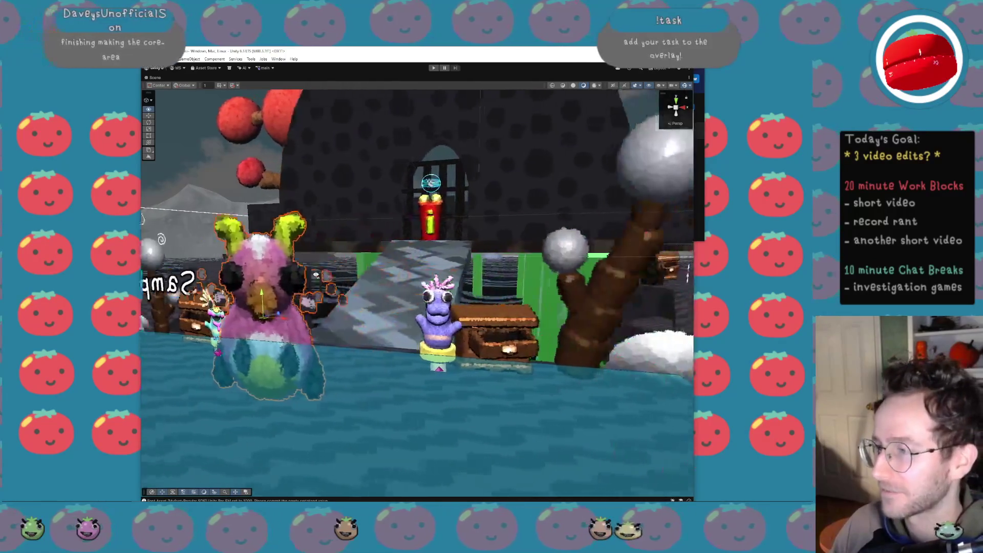
{"action": "key", "text": "w"}
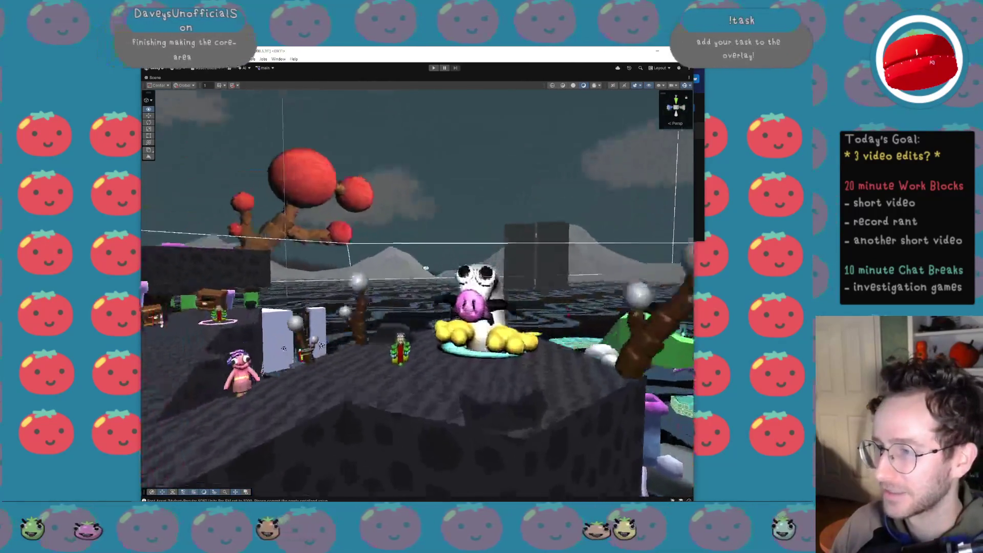
{"action": "key", "text": "w"}
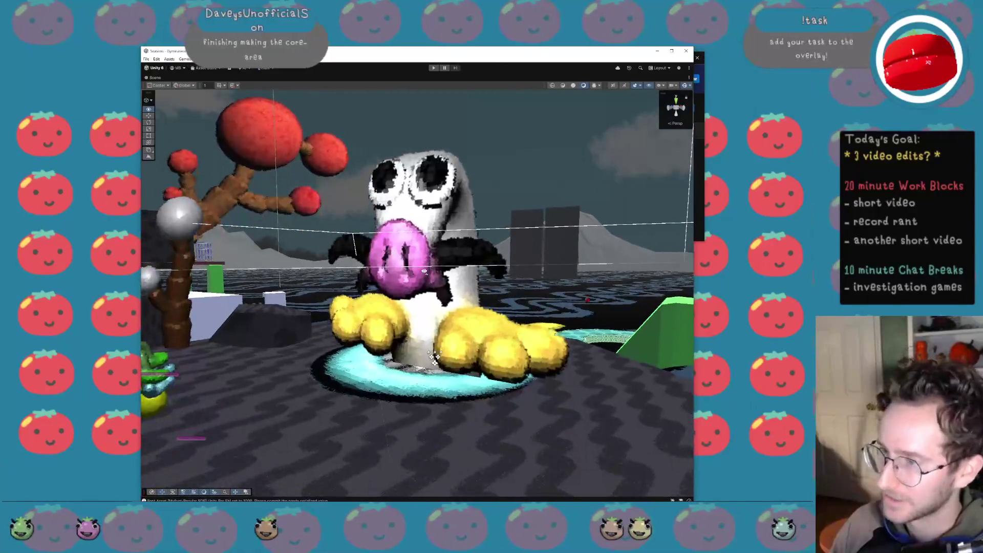
{"action": "key", "text": "w"}
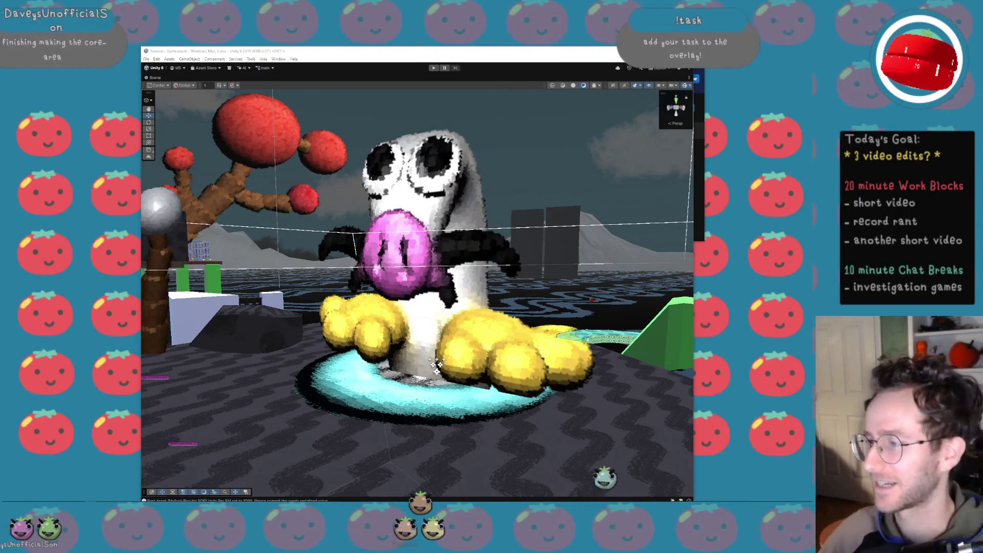
Orbit and tilt the view around the cow, then un-maximize the Scene view with Shift+Space.
{"action": "left_click_drag", "start_coordinate": [420, 335], "coordinate": [6, 252]}
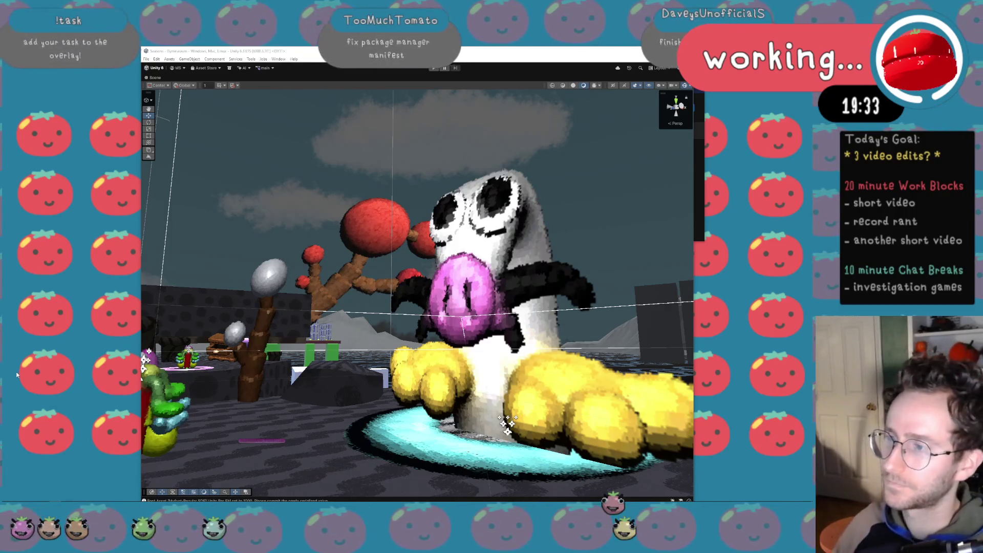
{"action": "mouse_move", "coordinate": [266, 327]}
{"action": "left_mouse_down"}
{"action": "mouse_move", "coordinate": [295, 337]}
{"action": "mouse_move", "coordinate": [303, 370]}
{"action": "left_mouse_up"}
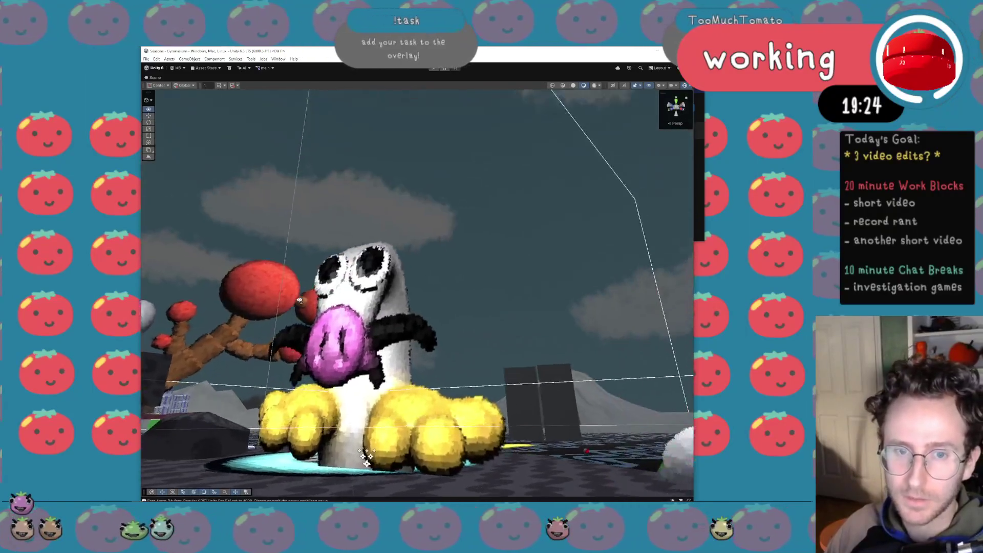
{"action": "left_click_drag", "start_coordinate": [303, 370], "coordinate": [301, 302]}
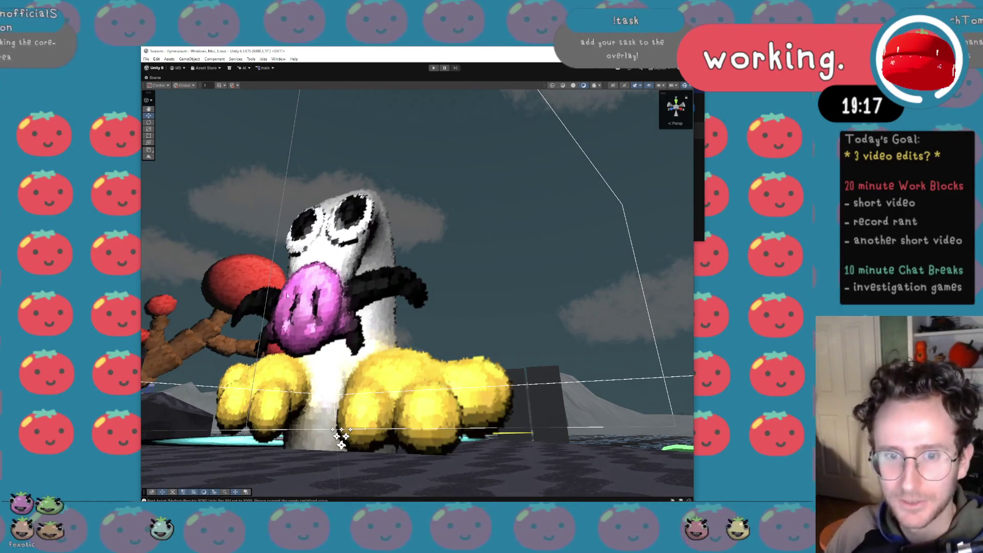
{"action": "key", "text": "XF86AudioLowerVolume"}
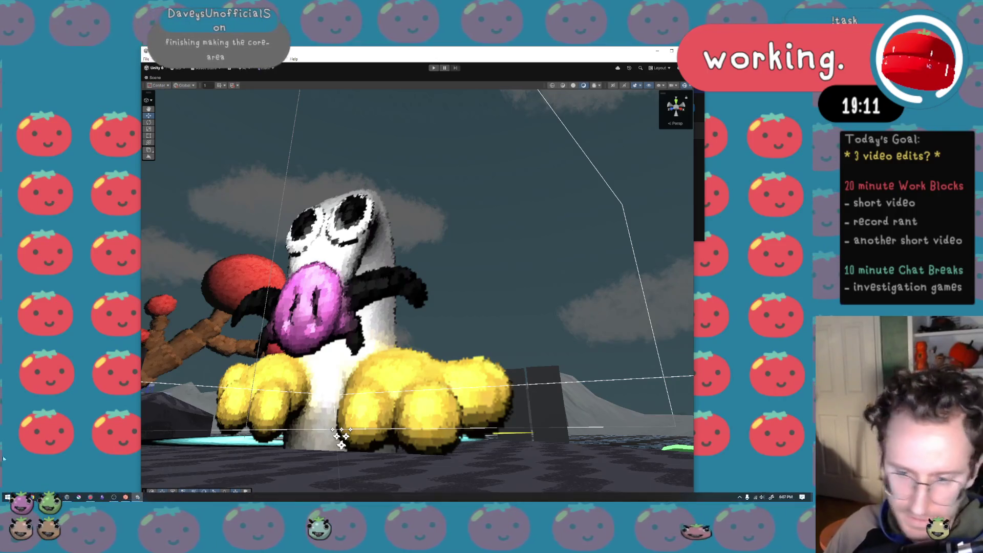
{"action": "mouse_move", "coordinate": [67, 497]}
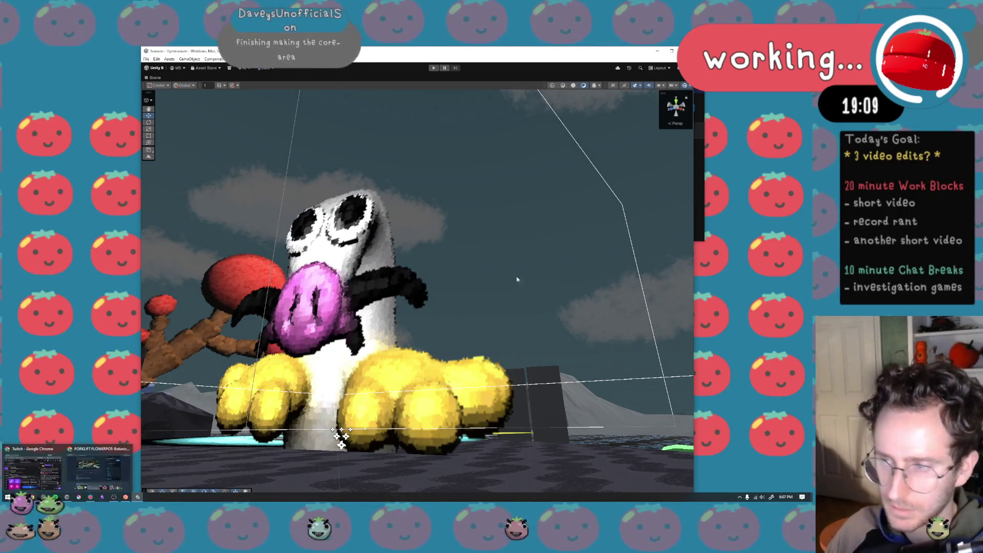
{"action": "key", "text": "shift+space"}
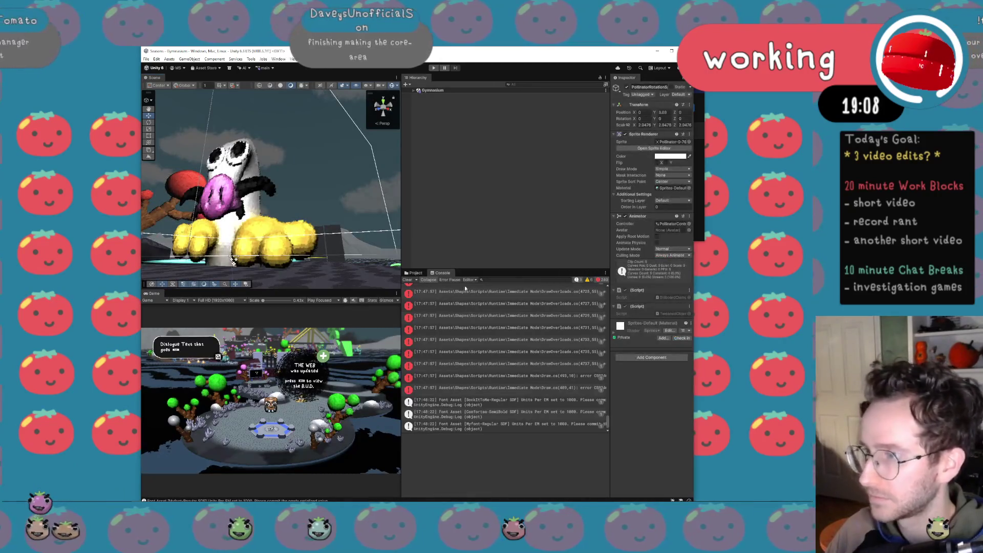
Show the Assets folder in Explorer from the Project tab and bring the Seasons folder forward.
{"action": "left_click", "coordinate": [466, 323]}
{"action": "scroll", "coordinate": [456, 323], "scroll_direction": "up", "scroll_amount": 5}
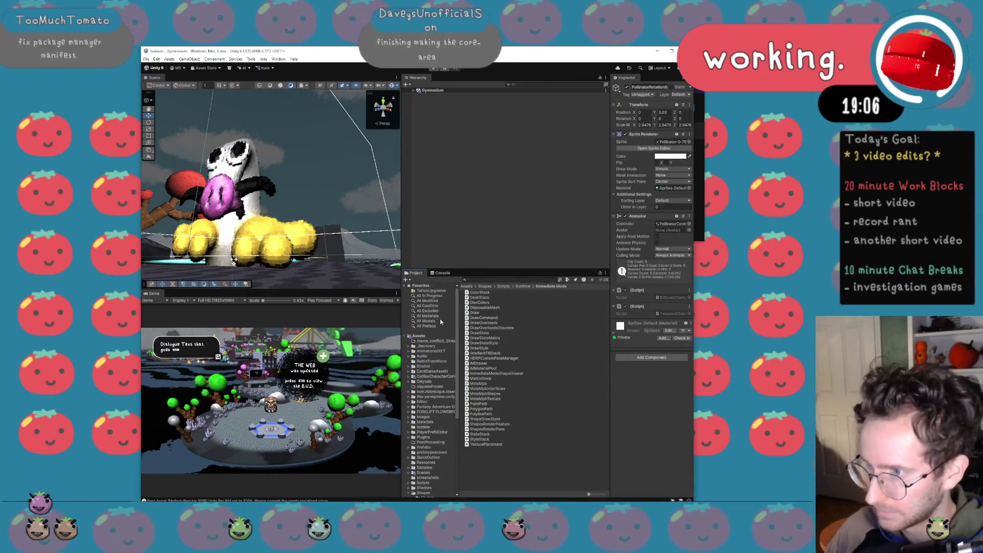
{"action": "right_click", "coordinate": [420, 336]}
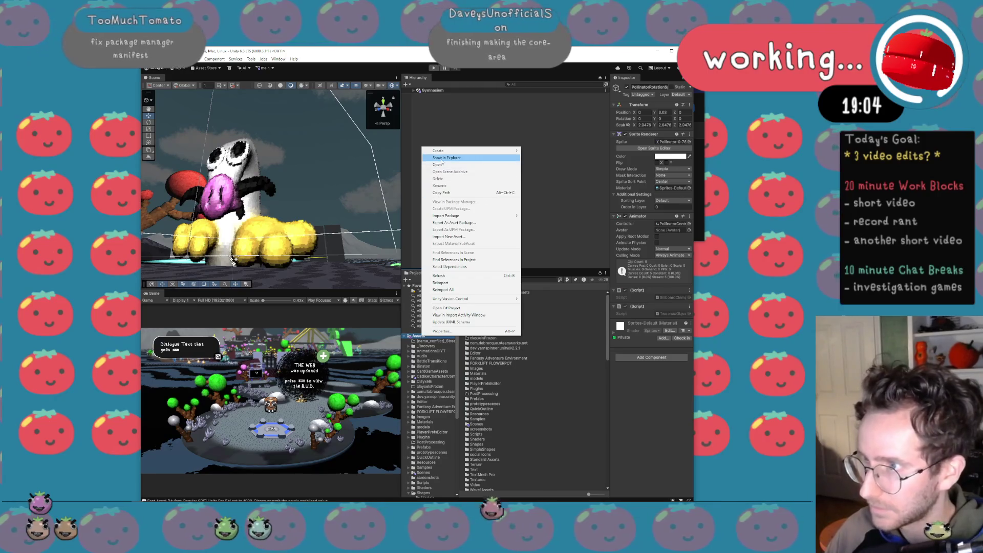
{"action": "left_click", "coordinate": [437, 164]}
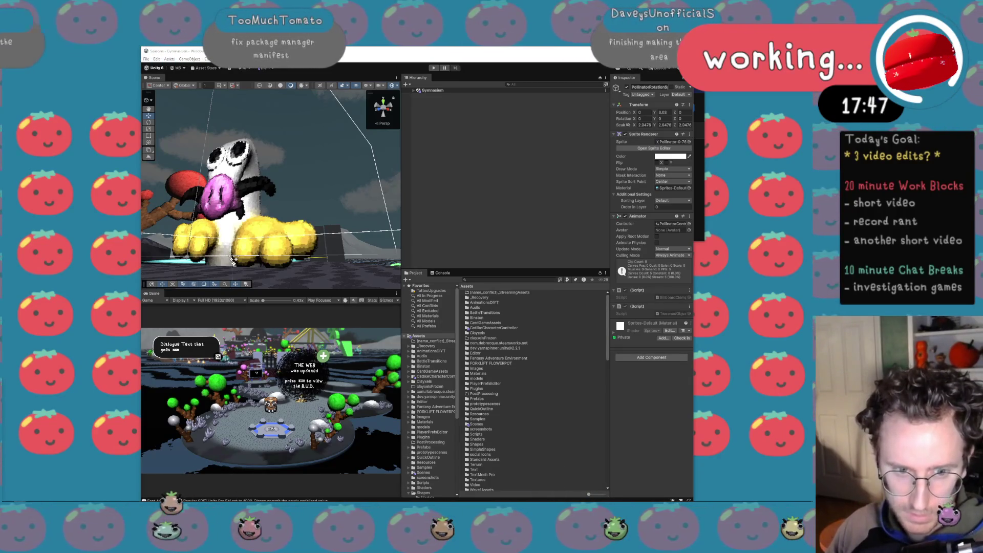
{"action": "key", "text": "alt+Tab"}
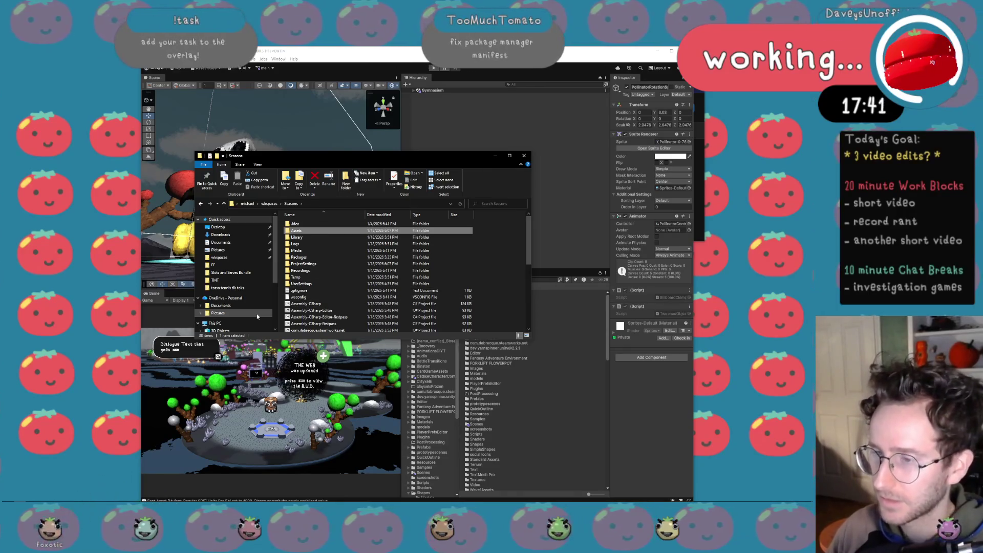
Open the ProjectSettings folder and turn the music down three more steps.
{"action": "left_click", "coordinate": [315, 264]}
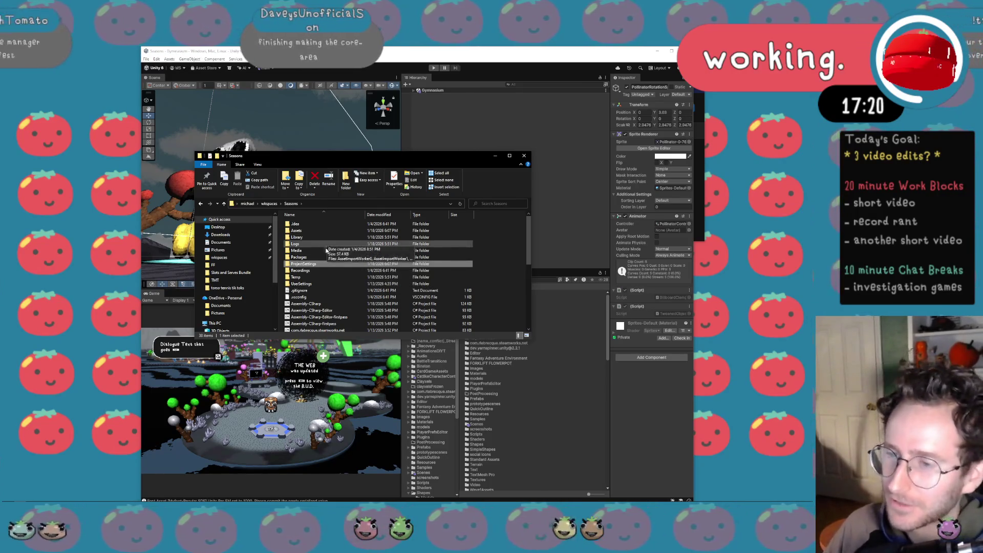
{"action": "double_click", "coordinate": [454, 264]}
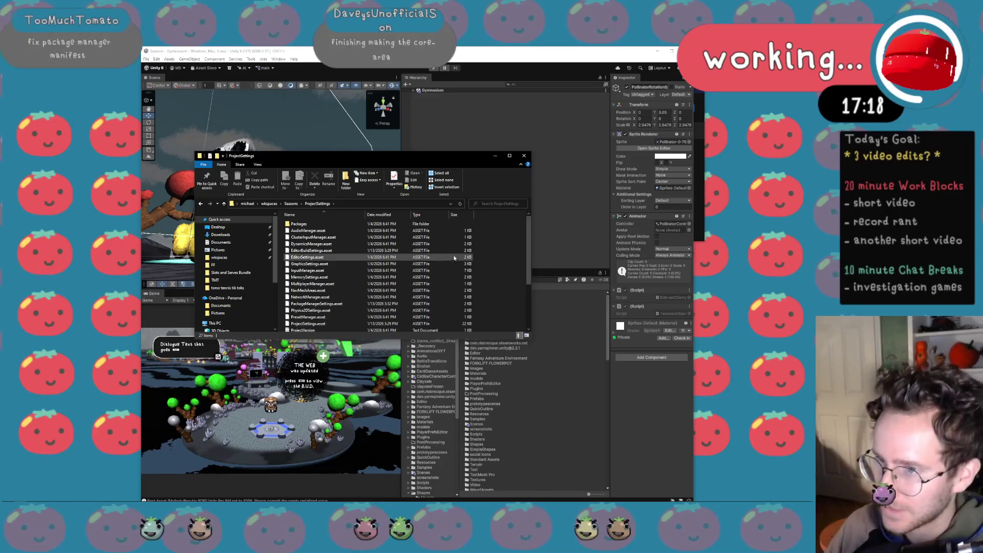
{"action": "scroll", "coordinate": [340, 272], "scroll_direction": "down", "scroll_amount": 3}
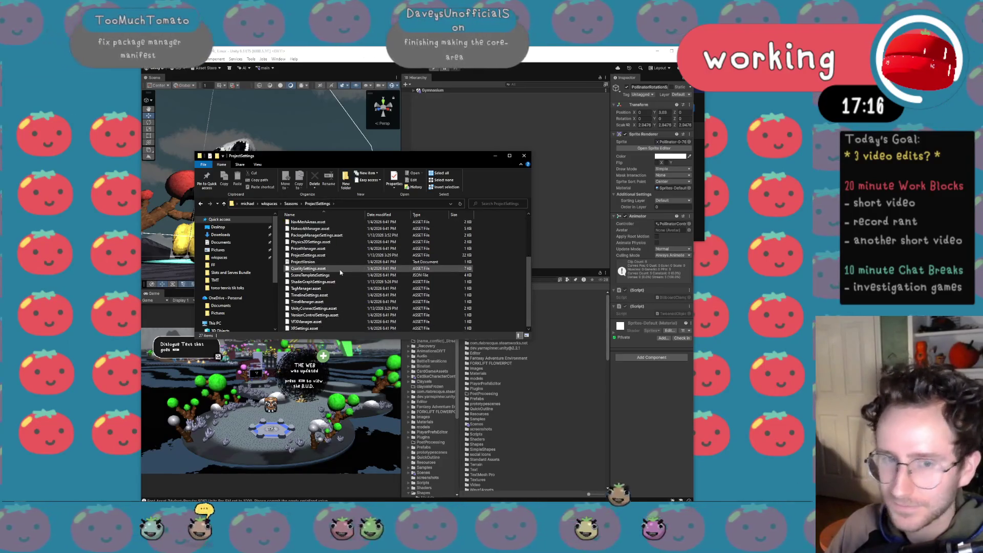
{"action": "scroll", "coordinate": [340, 272], "scroll_direction": "up", "scroll_amount": 3}
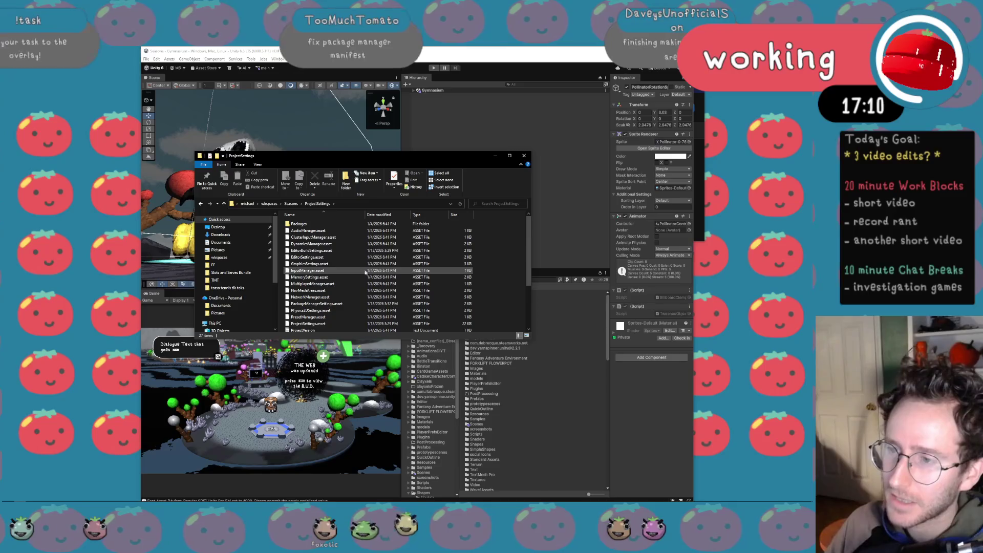
{"action": "key", "text": "XF86AudioLowerVolume"}
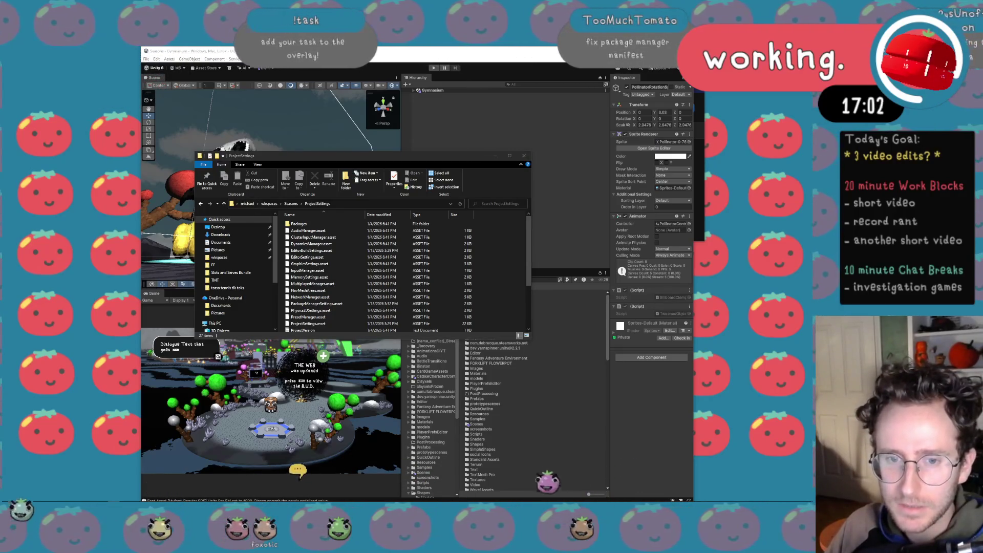
{"action": "key", "text": "XF86AudioLowerVolume"}
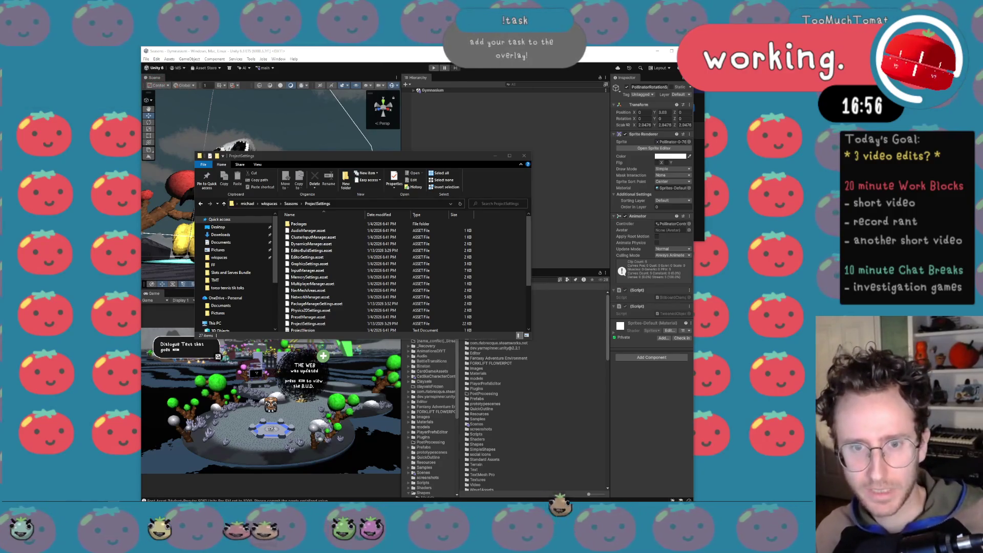
{"action": "key", "text": "XF86AudioLowerVolume"}
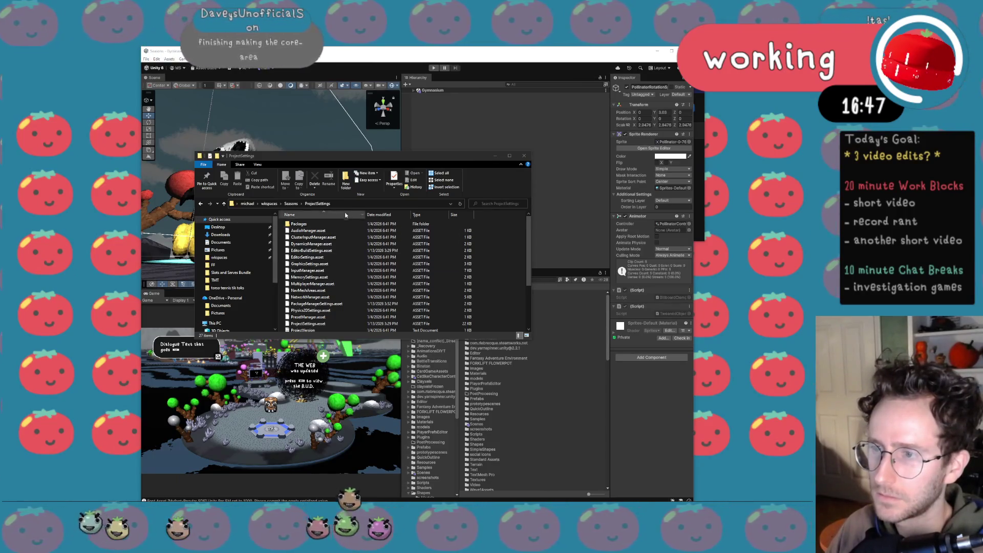
Go back up to the Seasons folder and open its Packages folder.
{"action": "left_click", "coordinate": [299, 205]}
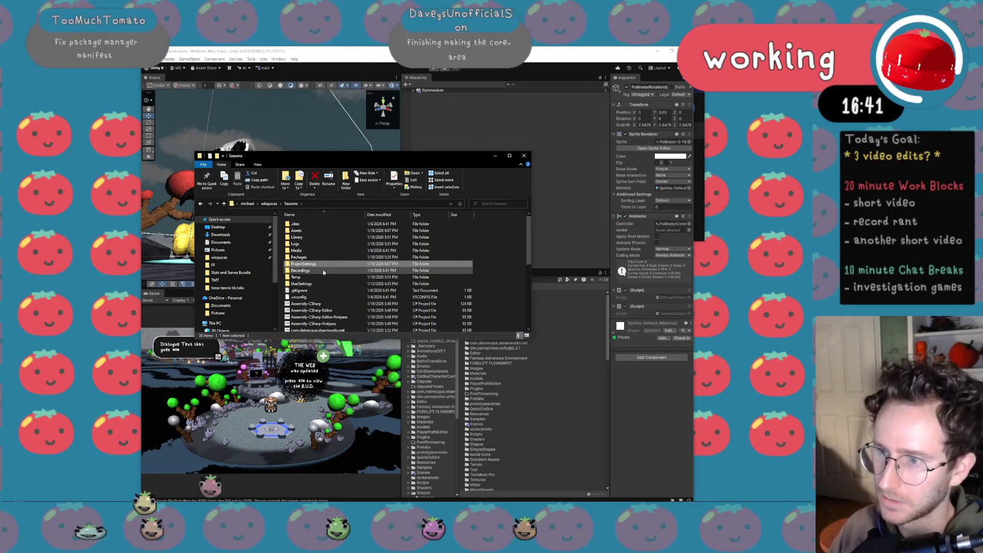
{"action": "scroll", "coordinate": [327, 302], "scroll_direction": "down", "scroll_amount": 3}
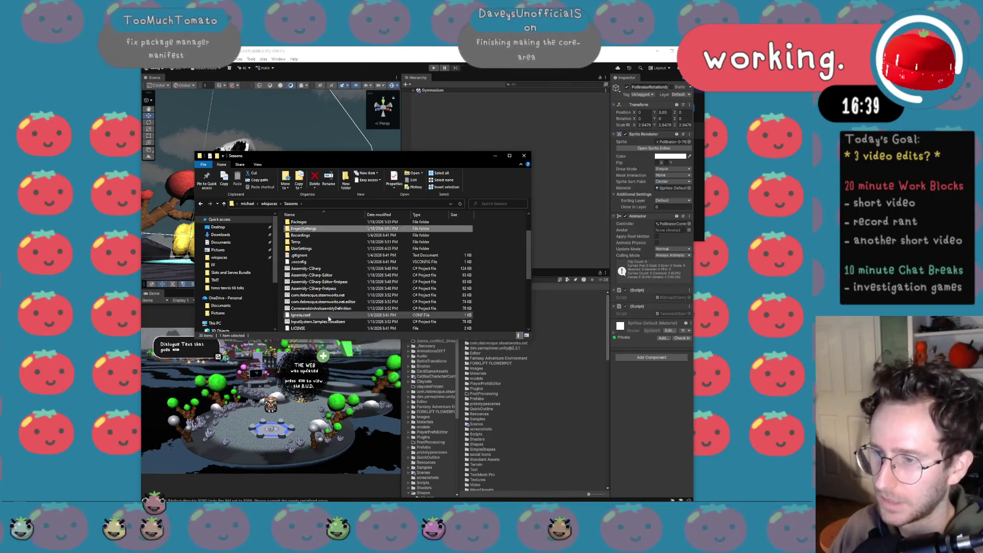
{"action": "scroll", "coordinate": [328, 318], "scroll_direction": "down", "scroll_amount": 1}
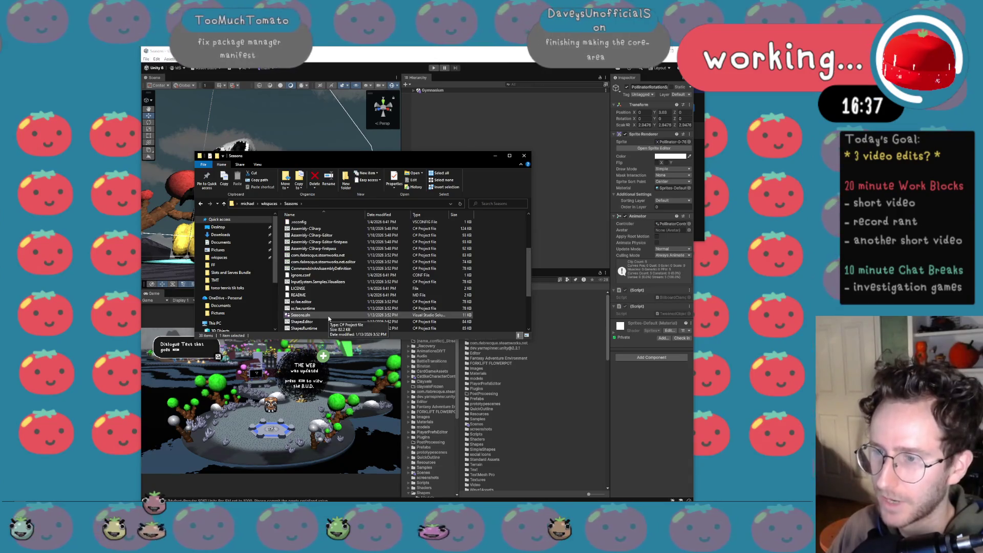
{"action": "scroll", "coordinate": [328, 318], "scroll_direction": "down", "scroll_amount": 1}
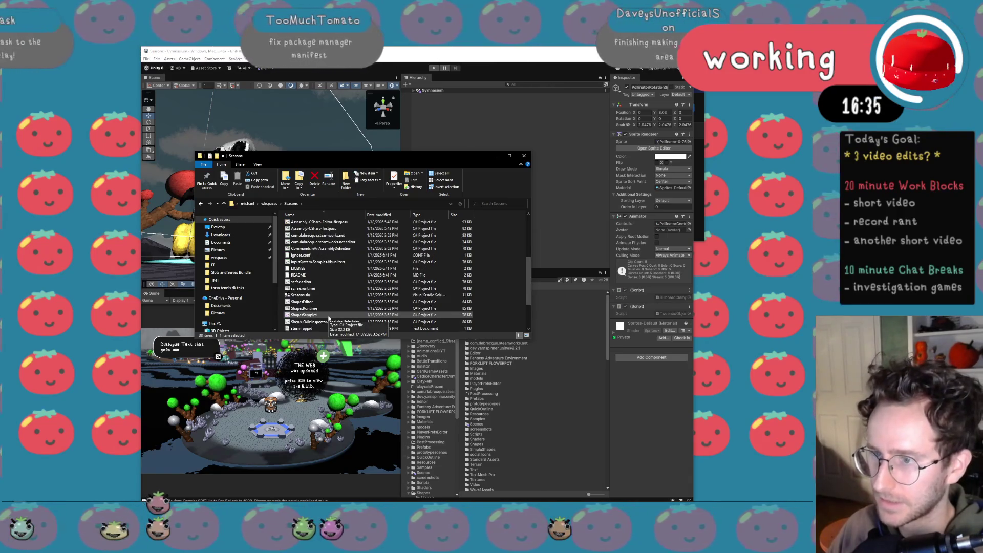
{"action": "scroll", "coordinate": [328, 319], "scroll_direction": "down", "scroll_amount": 1}
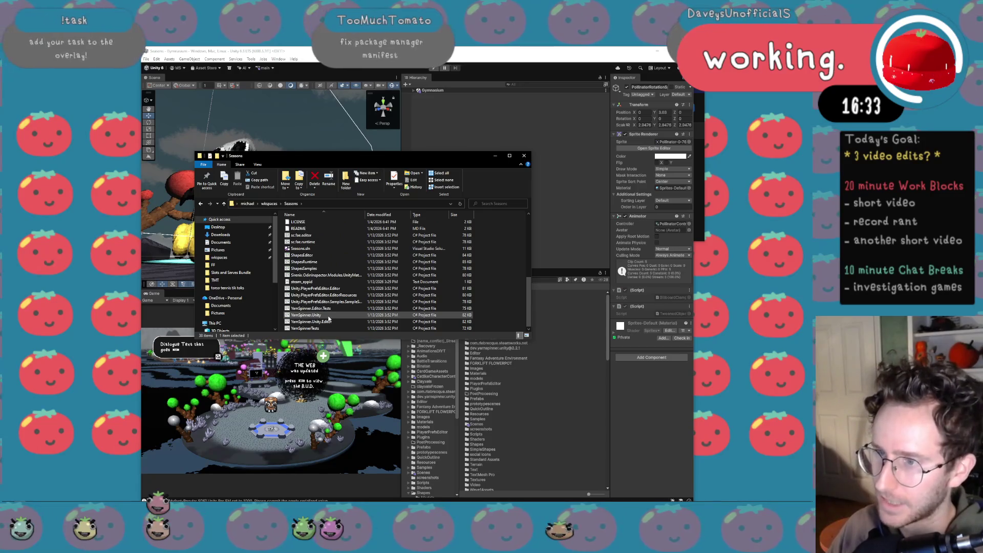
{"action": "scroll", "coordinate": [327, 296], "scroll_direction": "down", "scroll_amount": 2}
{"action": "scroll", "coordinate": [327, 292], "scroll_direction": "up", "scroll_amount": 8}
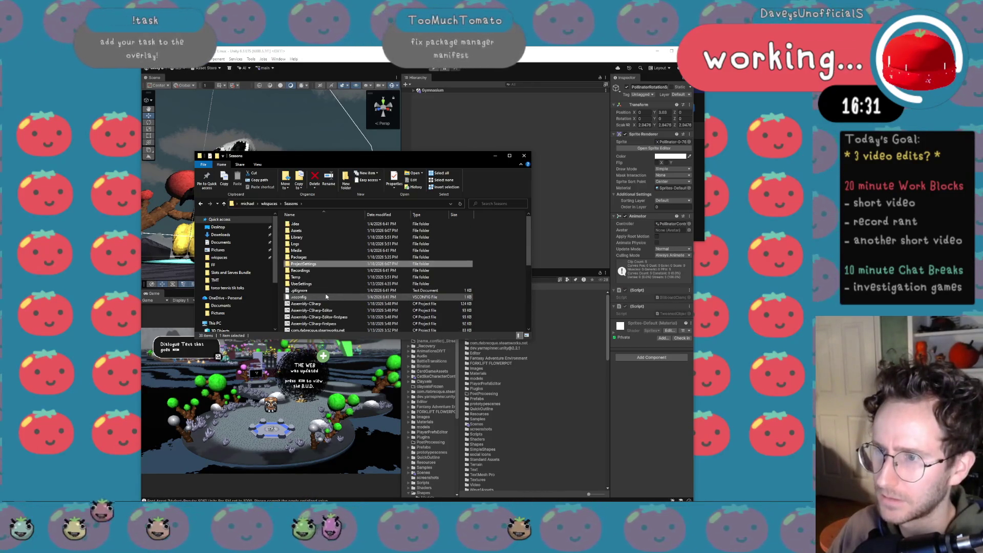
{"action": "double_click", "coordinate": [321, 258]}
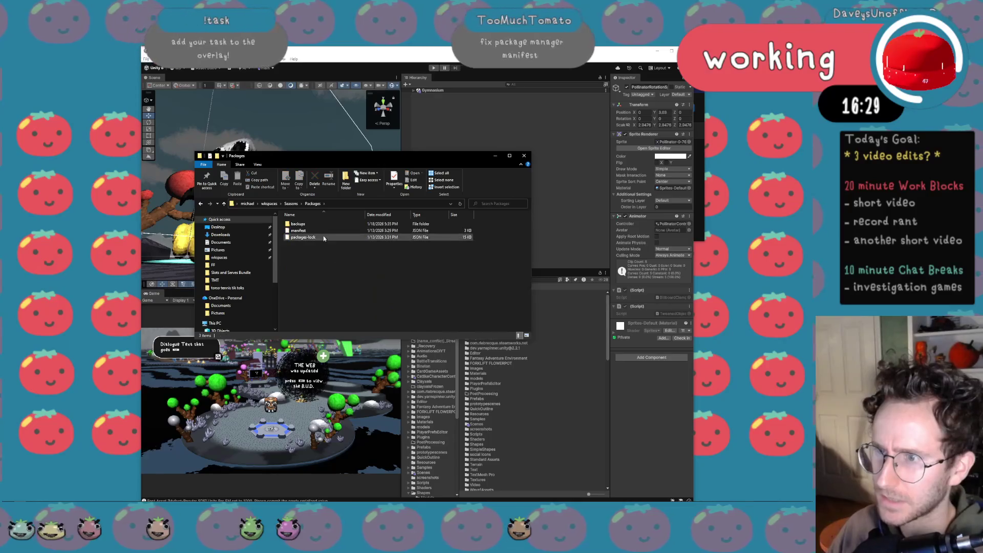
Overwrite manifest and packages-lock in Packages with the backups copies, then return to Unity.
{"action": "double_click", "coordinate": [318, 228]}
{"action": "key", "text": "ctrl+a"}
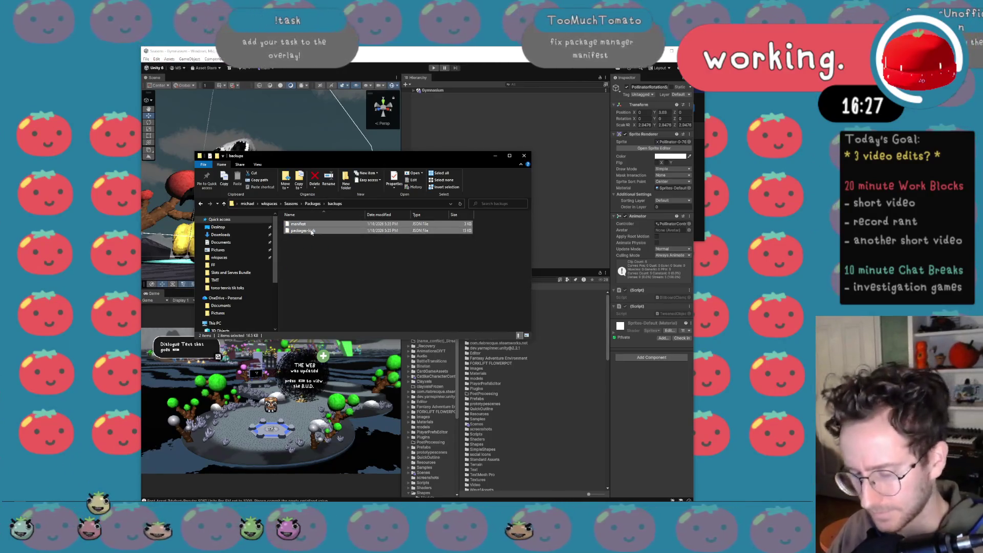
{"action": "key", "text": "ctrl+c"}
{"action": "left_click", "coordinate": [312, 203]}
{"action": "key", "text": "ctrl+v"}
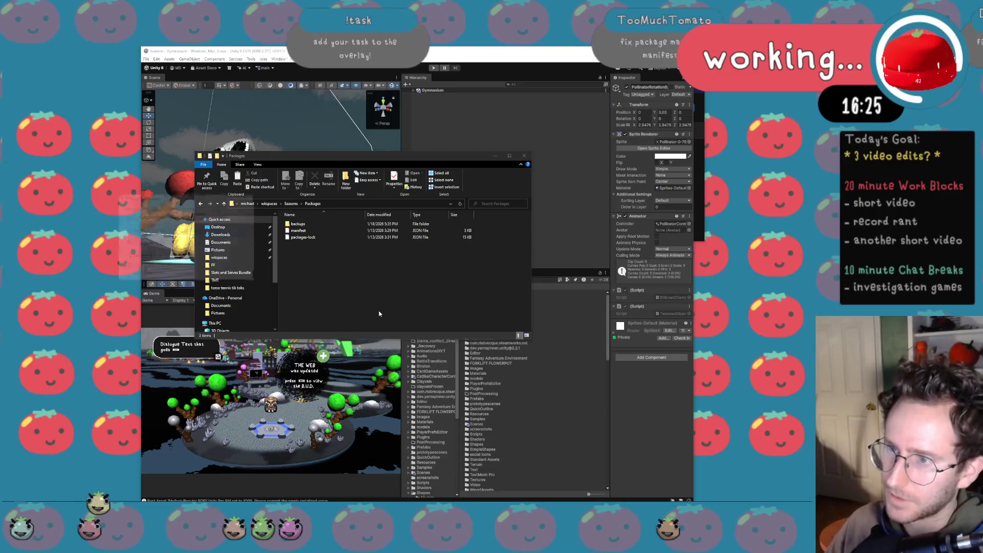
{"action": "left_click", "coordinate": [163, 227]}
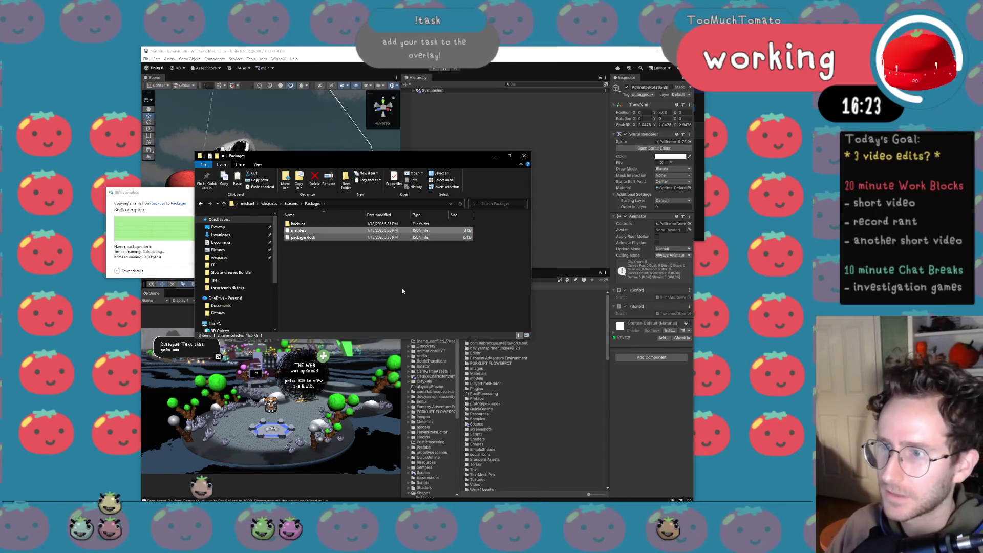
{"action": "left_click", "coordinate": [402, 291]}
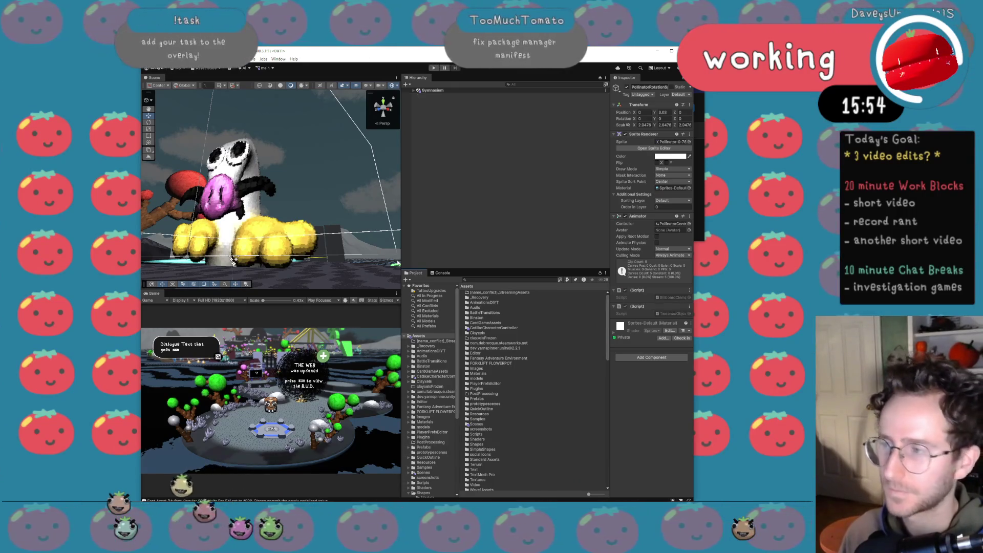
Clear the Console messages and open Window > Package Management > Package Manager.
{"action": "left_click_drag", "start_coordinate": [467, 49], "coordinate": [468, 54]}
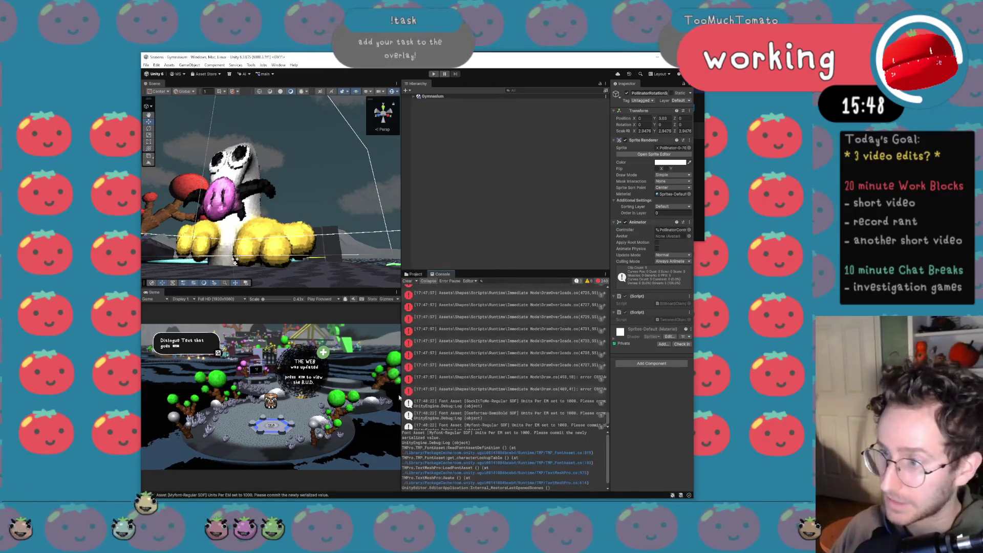
{"action": "left_click", "coordinate": [408, 281]}
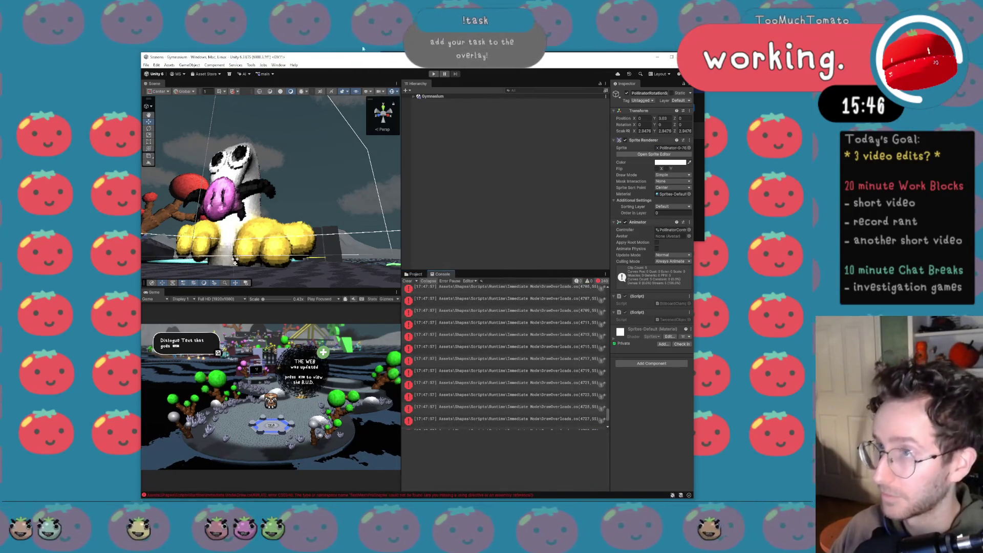
{"action": "left_click", "coordinate": [215, 65]}
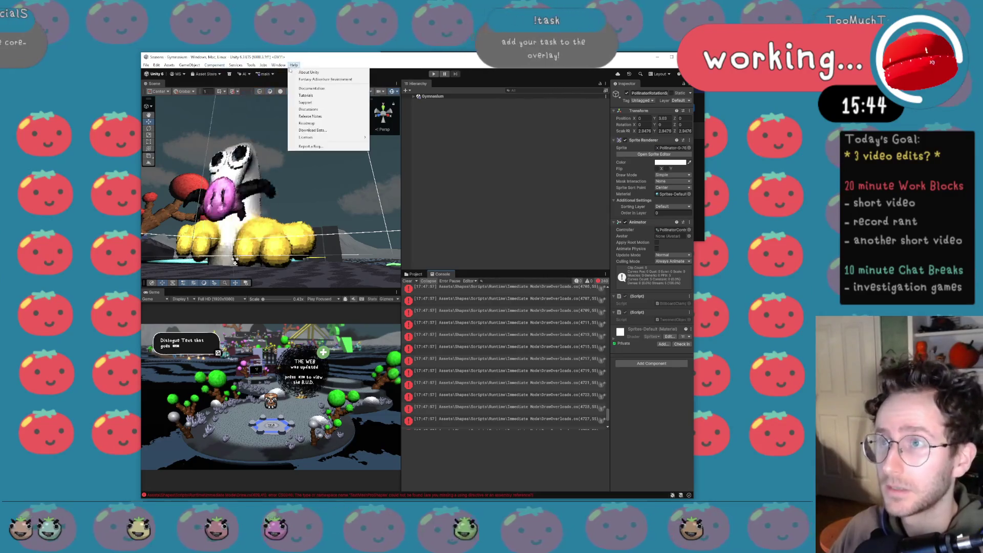
{"action": "left_click", "coordinate": [250, 65]}
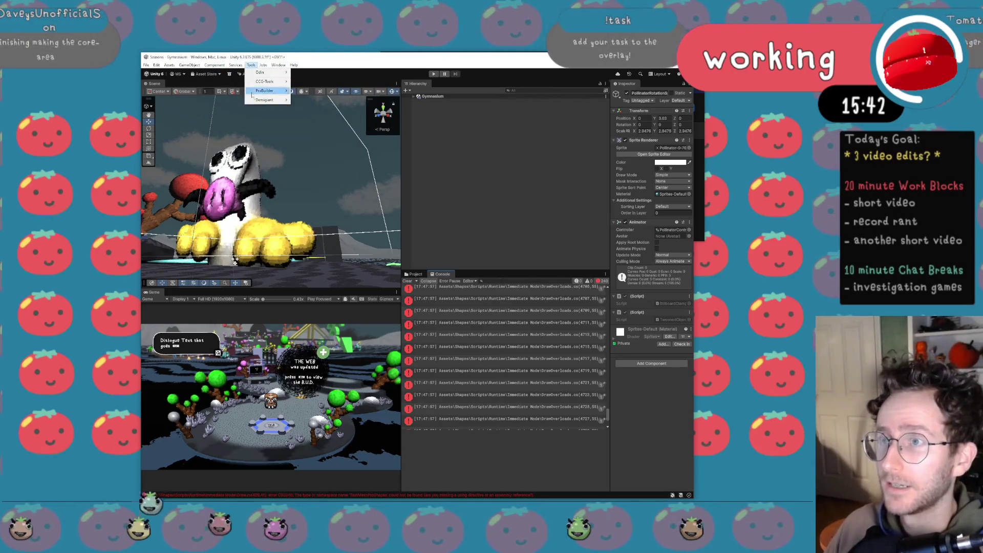
{"action": "mouse_move", "coordinate": [277, 65]}
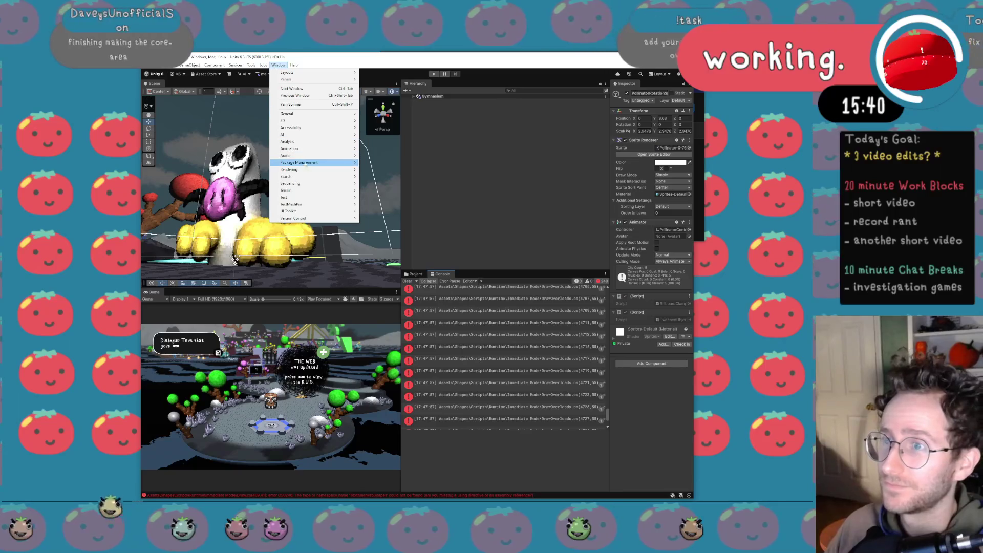
{"action": "mouse_move", "coordinate": [302, 162]}
{"action": "left_click", "coordinate": [383, 163]}
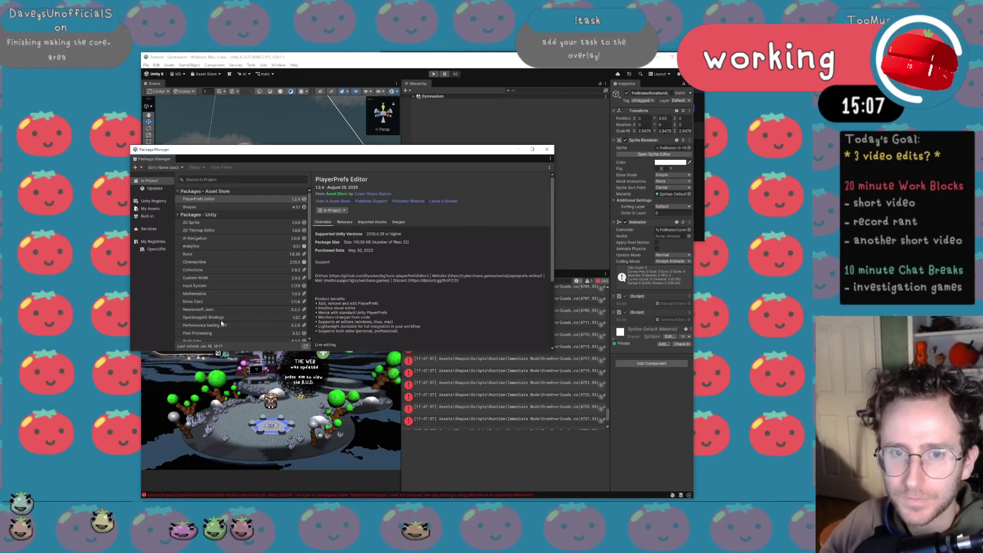
Move and narrow the Package Manager window, then select the Shapes package.
{"action": "scroll", "coordinate": [246, 236], "scroll_direction": "down", "scroll_amount": 3}
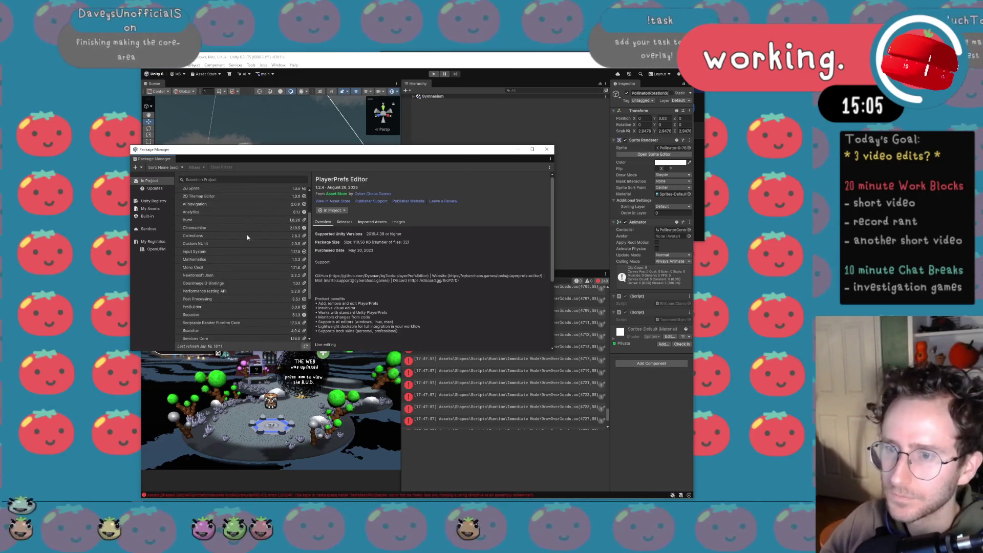
{"action": "scroll", "coordinate": [247, 238], "scroll_direction": "down", "scroll_amount": 2}
{"action": "scroll", "coordinate": [256, 225], "scroll_direction": "down", "scroll_amount": 1}
{"action": "mouse_move", "coordinate": [359, 153]}
{"action": "left_mouse_down"}
{"action": "mouse_move", "coordinate": [306, 207]}
{"action": "mouse_move", "coordinate": [242, 227]}
{"action": "left_mouse_up"}
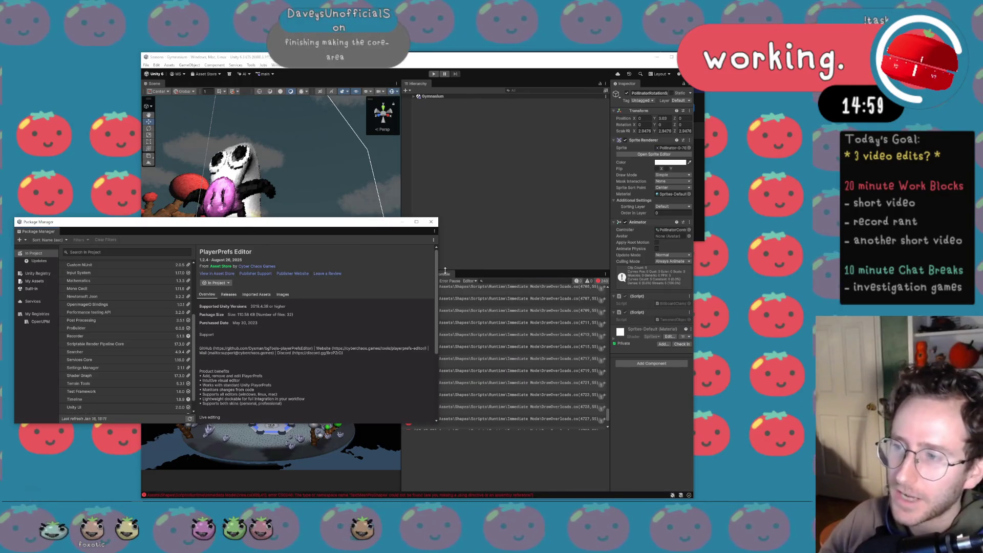
{"action": "left_click_drag", "start_coordinate": [439, 271], "coordinate": [388, 274]}
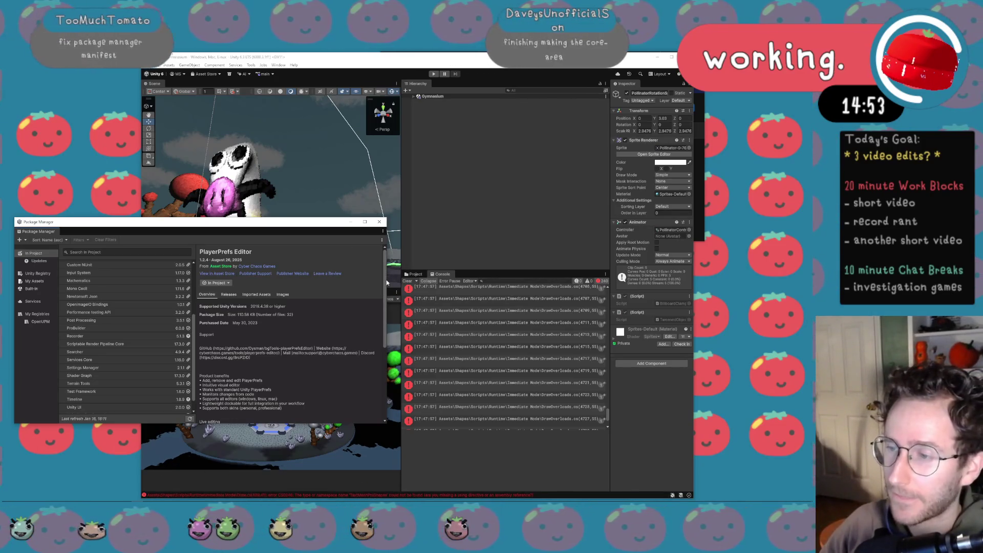
{"action": "left_click_drag", "start_coordinate": [388, 283], "coordinate": [351, 287]}
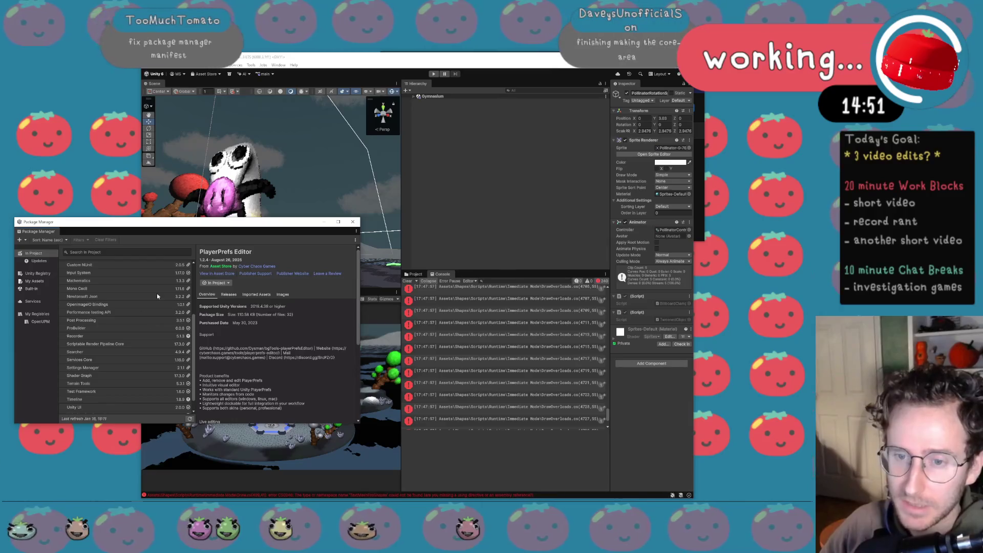
{"action": "scroll", "coordinate": [149, 316], "scroll_direction": "up", "scroll_amount": 5}
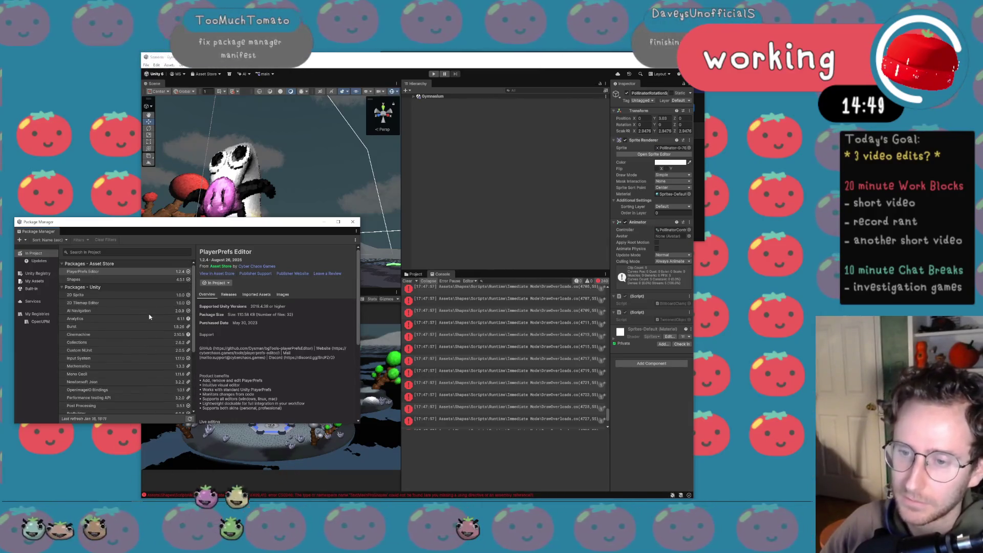
{"action": "scroll", "coordinate": [149, 317], "scroll_direction": "down", "scroll_amount": 5}
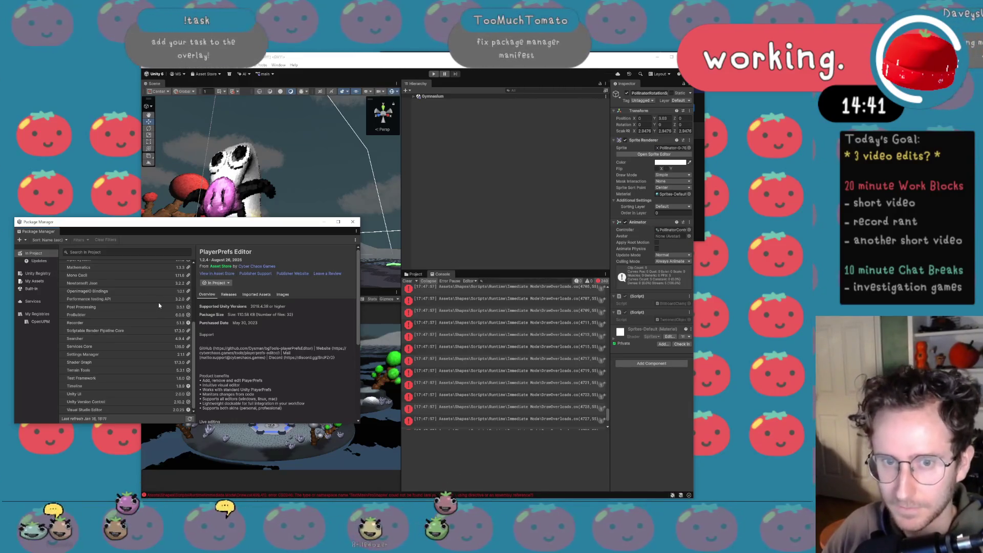
{"action": "scroll", "coordinate": [157, 315], "scroll_direction": "up", "scroll_amount": 5}
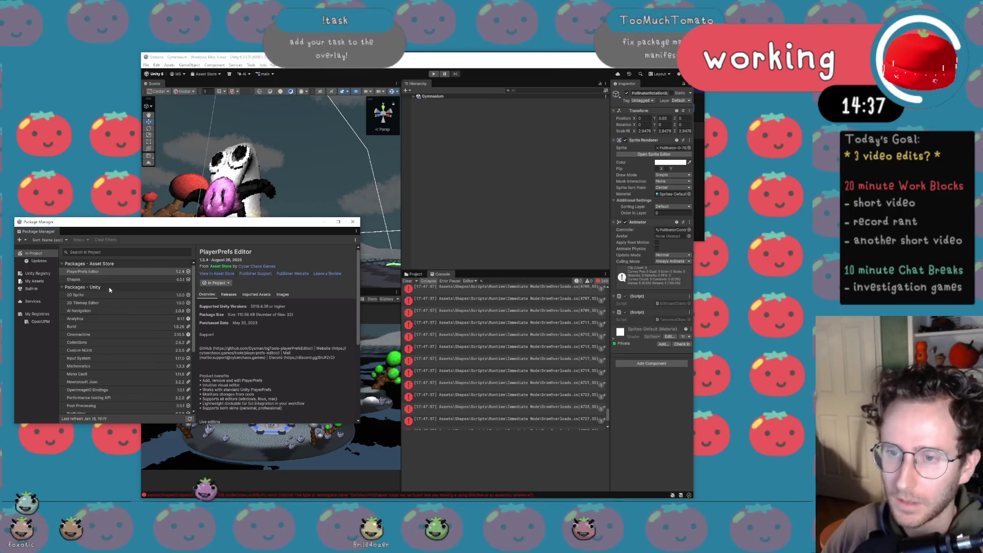
{"action": "left_click", "coordinate": [112, 279]}
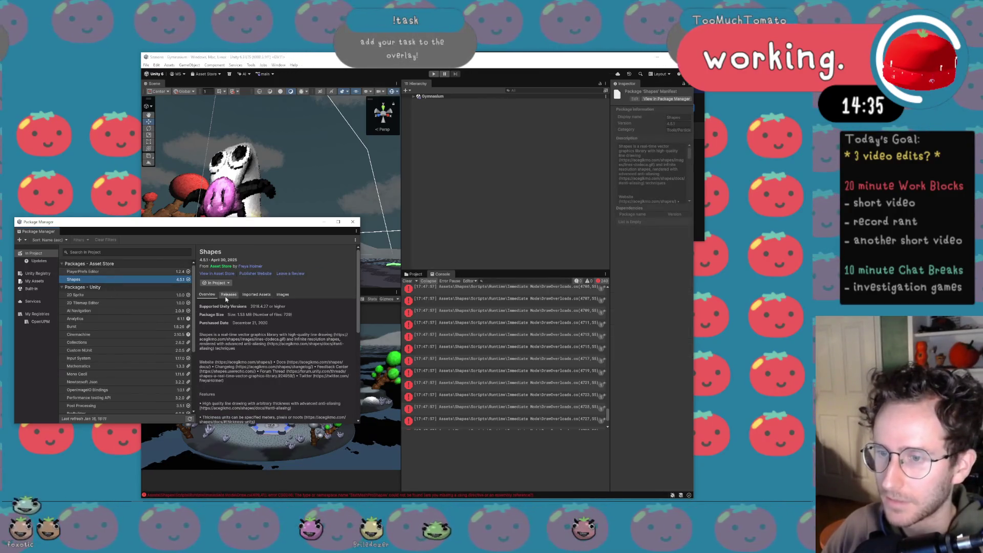
Show the assets the Shapes package has imported, and lower the system volume.
{"action": "left_click", "coordinate": [245, 296]}
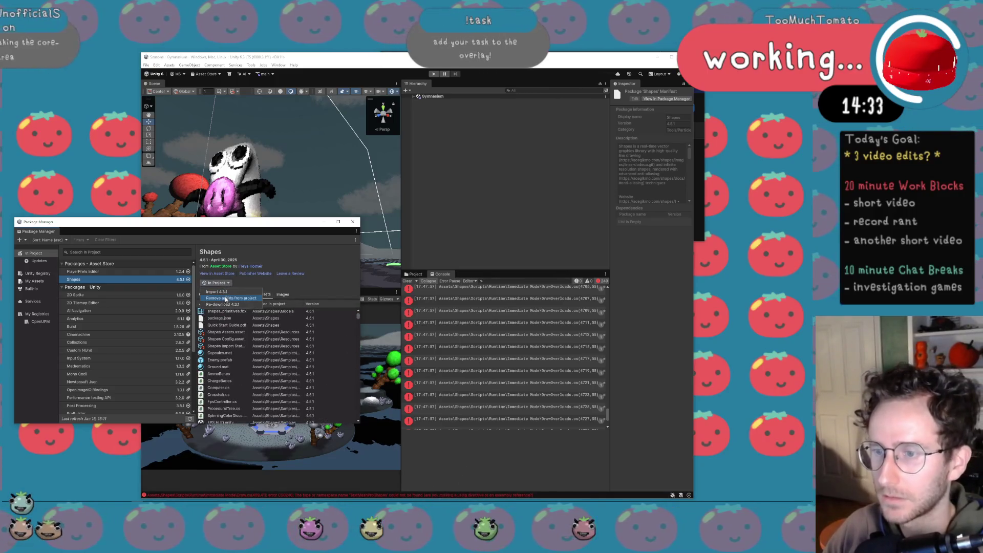
{"action": "key", "text": "XF86AudioLowerVolume"}
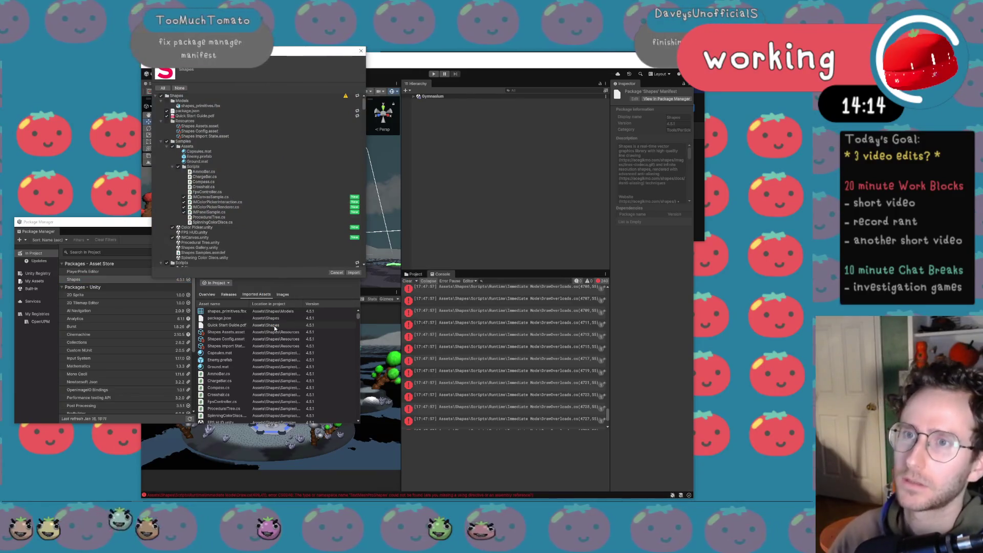
Import all the listed Shapes package files into the Unity project.
{"action": "left_click", "coordinate": [344, 273]}
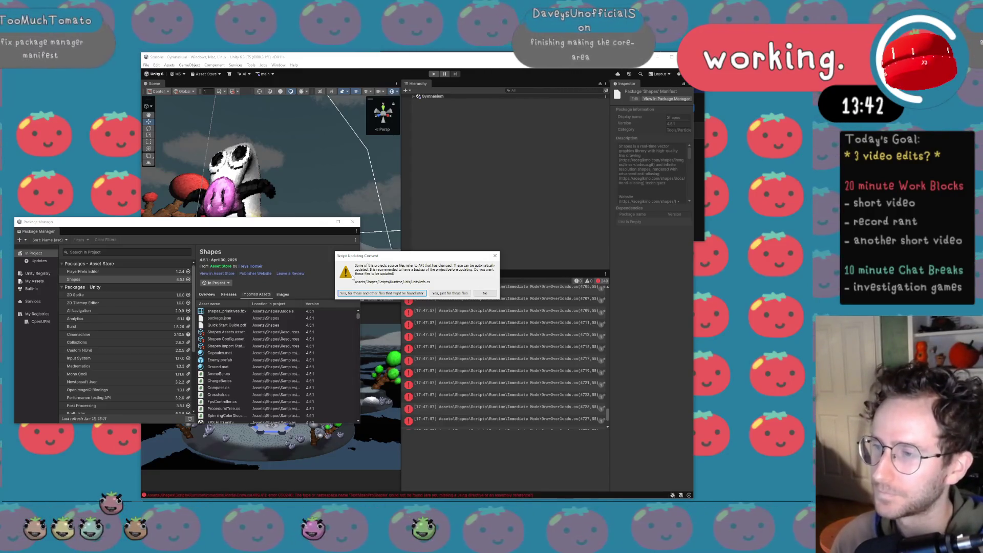
Approve updating all outdated scripts, then resize the Package Manager, its location column and Scene view.
{"action": "left_click", "coordinate": [390, 298]}
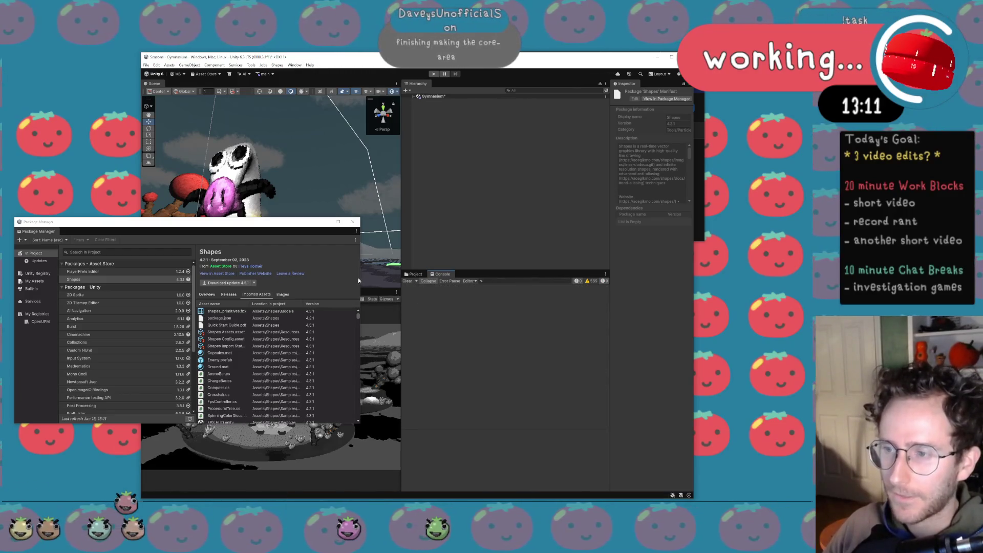
{"action": "left_click_drag", "start_coordinate": [361, 276], "coordinate": [376, 268]}
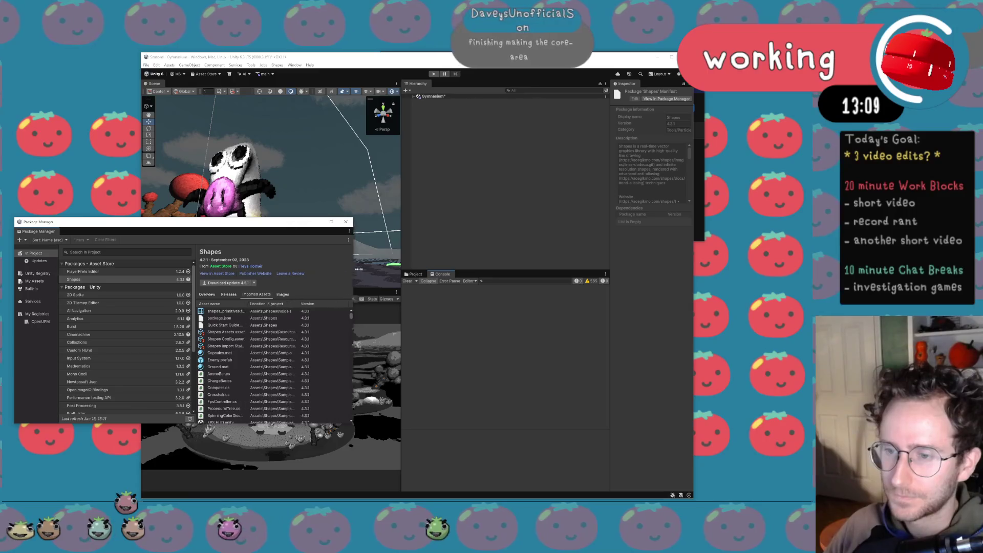
{"action": "left_click_drag", "start_coordinate": [312, 303], "coordinate": [241, 308]}
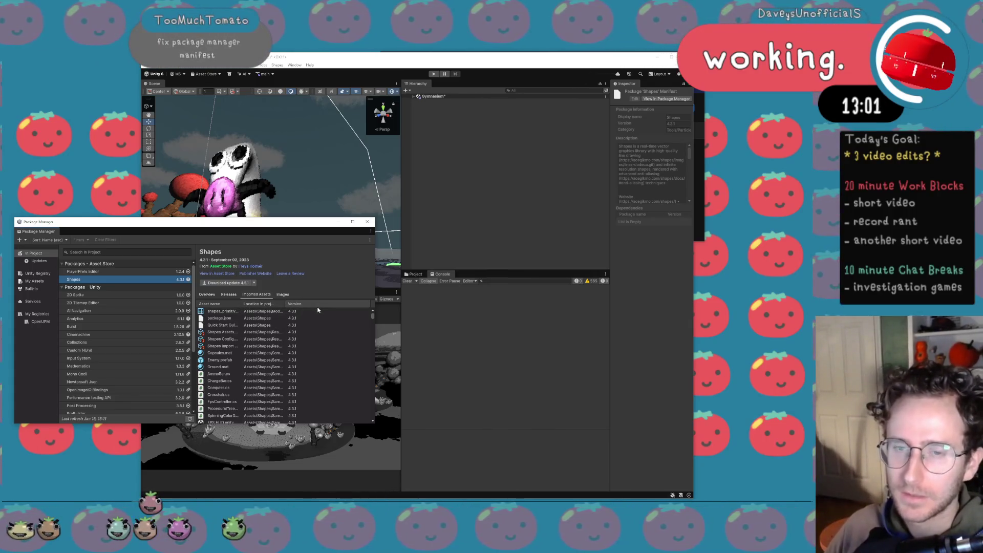
{"action": "left_click_drag", "start_coordinate": [373, 265], "coordinate": [343, 266]}
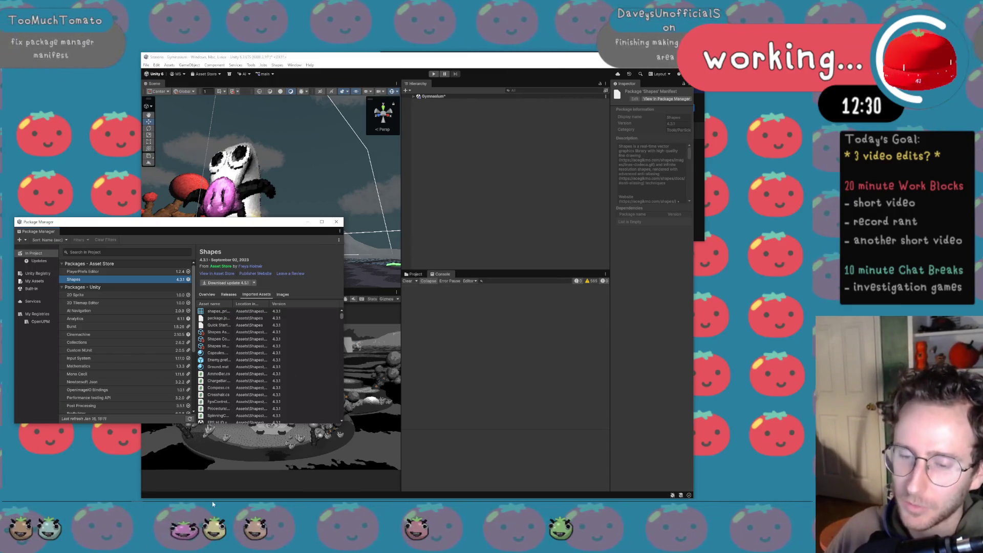
{"action": "mouse_move", "coordinate": [105, 499]}
{"action": "mouse_move", "coordinate": [32, 498]}
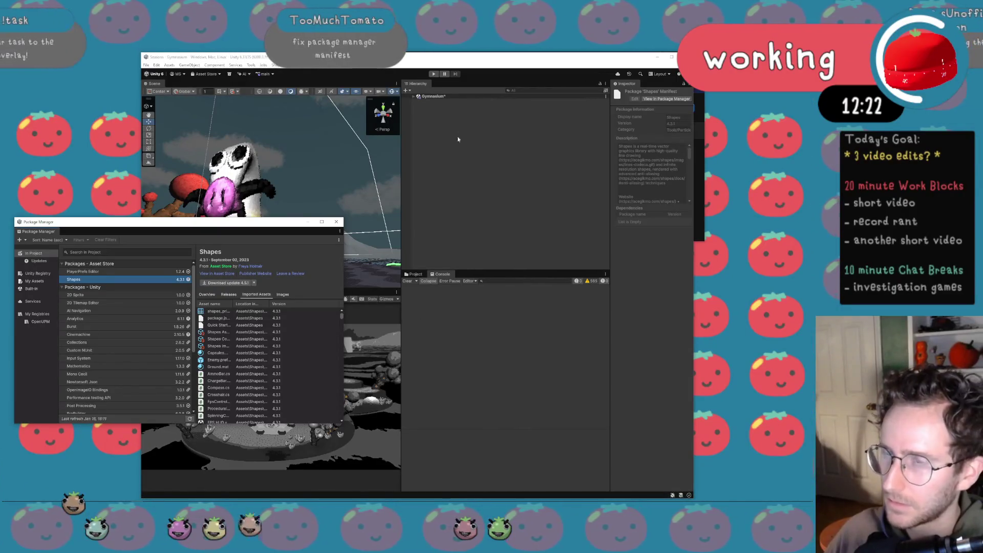
{"action": "left_click_drag", "start_coordinate": [402, 154], "coordinate": [429, 160]}
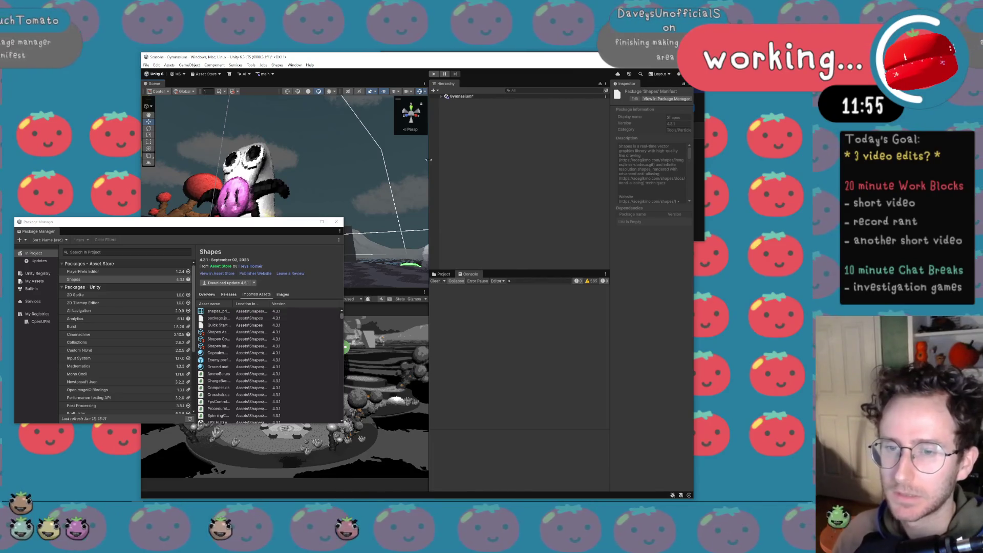
View the 2D Sprite package details, then return to the Shapes package overview.
{"action": "left_click", "coordinate": [160, 296]}
{"action": "left_click", "coordinate": [184, 279]}
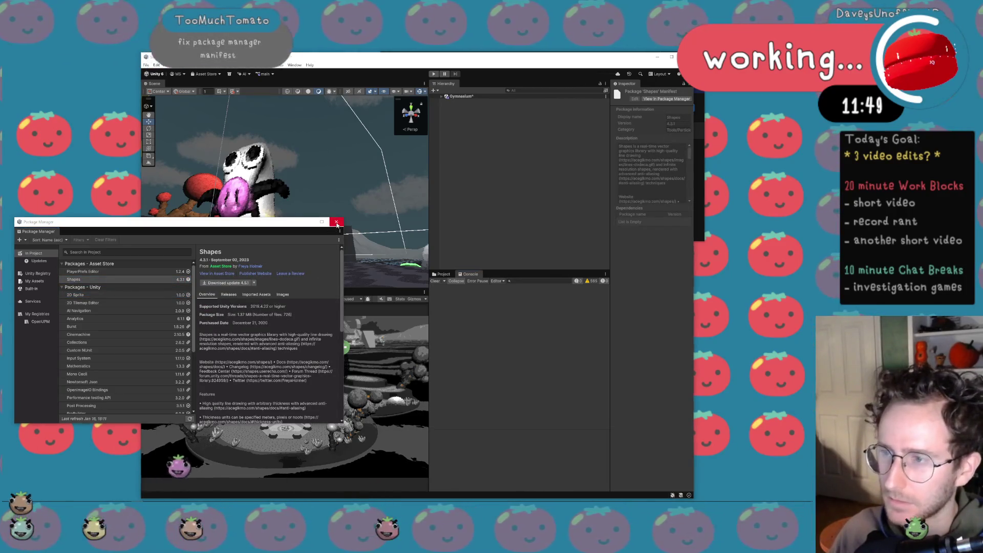
Bring the main Unity editor in front of the Package Manager and scroll its view up.
{"action": "left_click", "coordinate": [203, 494]}
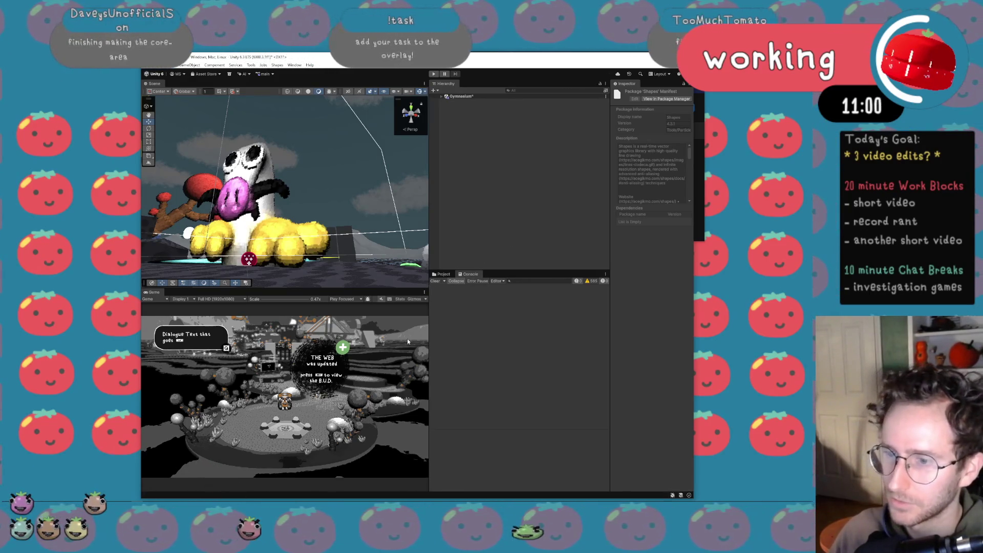
{"action": "scroll", "coordinate": [407, 339], "scroll_direction": "up", "scroll_amount": 2}
{"action": "scroll", "coordinate": [400, 376], "scroll_direction": "up", "scroll_amount": 1}
{"action": "scroll", "coordinate": [401, 375], "scroll_direction": "up", "scroll_amount": 2}
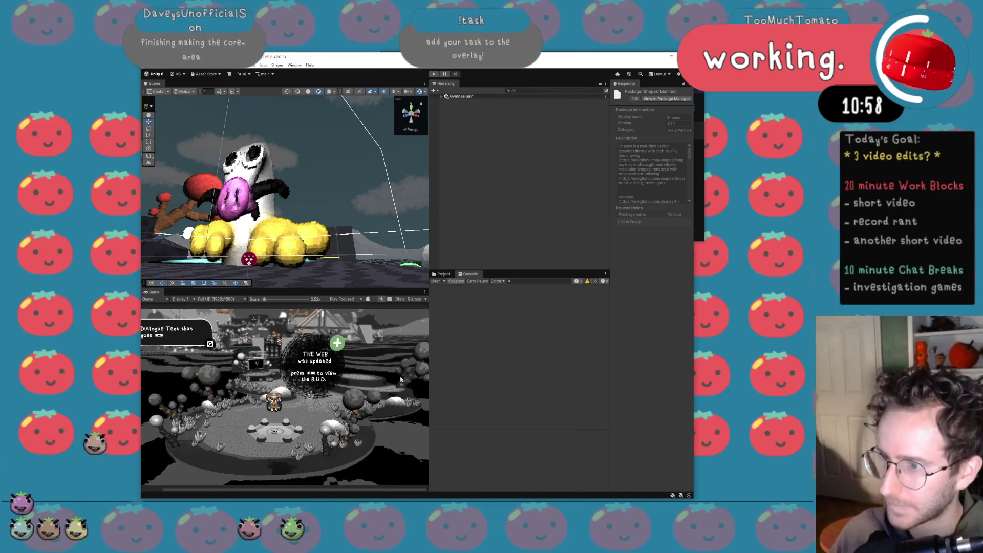
{"action": "scroll", "coordinate": [400, 377], "scroll_direction": "up", "scroll_amount": 1}
{"action": "scroll", "coordinate": [401, 379], "scroll_direction": "up", "scroll_amount": 1}
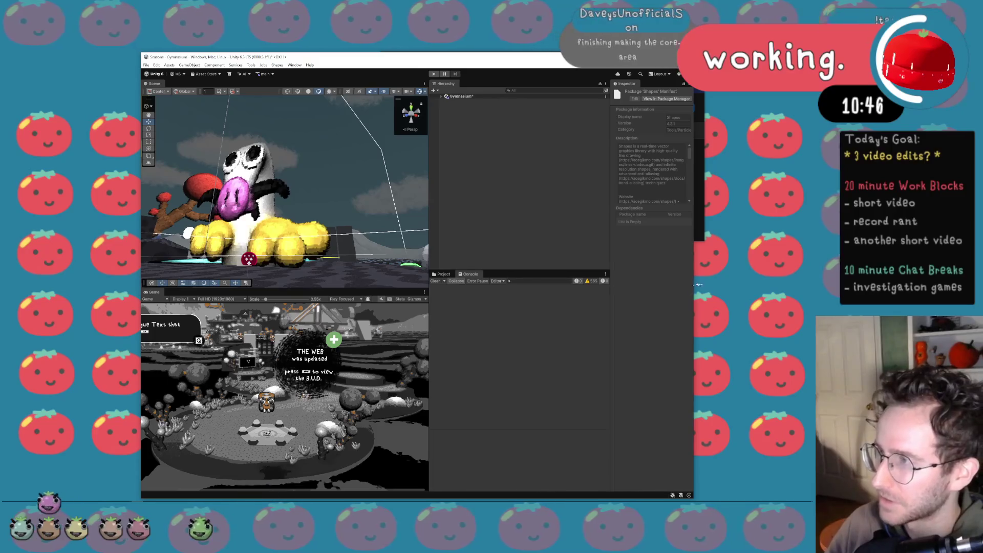
Widen the editor and Inspector, clear the package details, and expand Gymnasium in the Hierarchy.
{"action": "left_click_drag", "start_coordinate": [691, 291], "coordinate": [744, 282]}
{"action": "left_click_drag", "start_coordinate": [653, 235], "coordinate": [629, 233]}
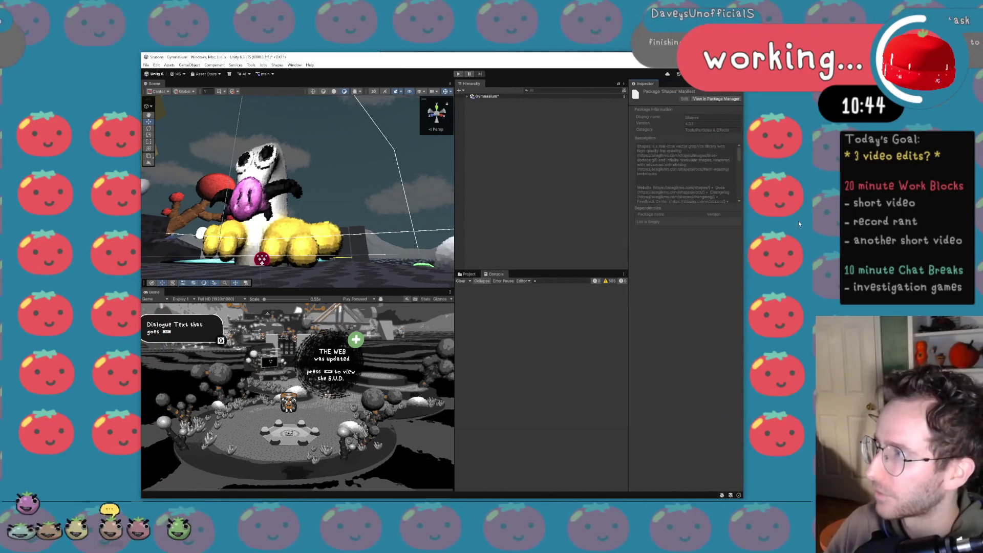
{"action": "left_click", "coordinate": [573, 137]}
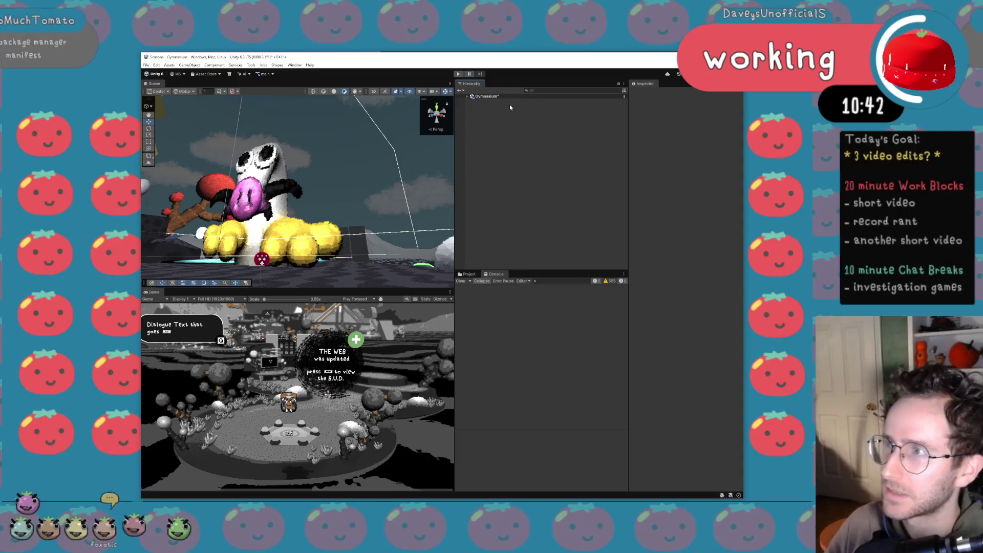
{"action": "left_click", "coordinate": [468, 96]}
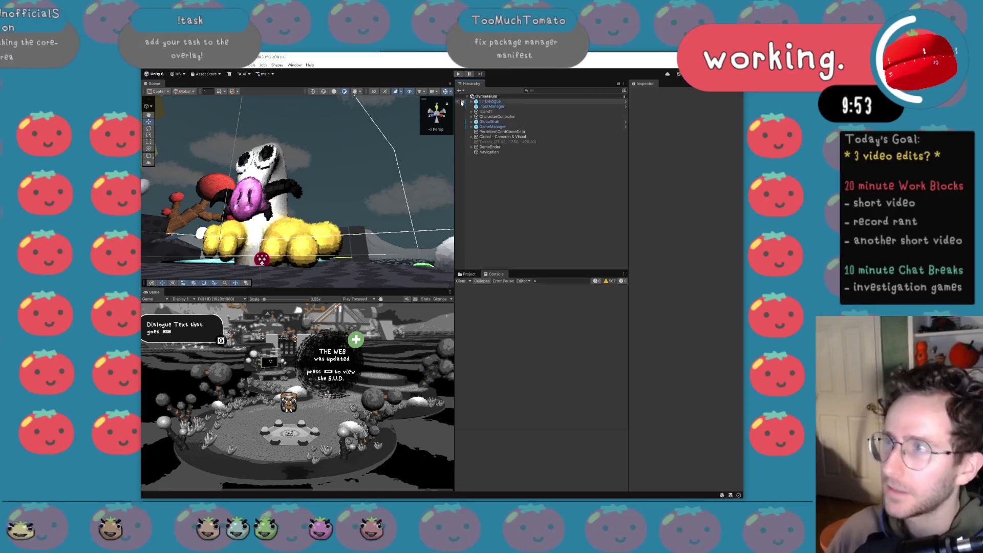
Enter Play mode with Ctrl+P to run the Gymnasium level.
{"action": "key", "text": "ctrl+p"}
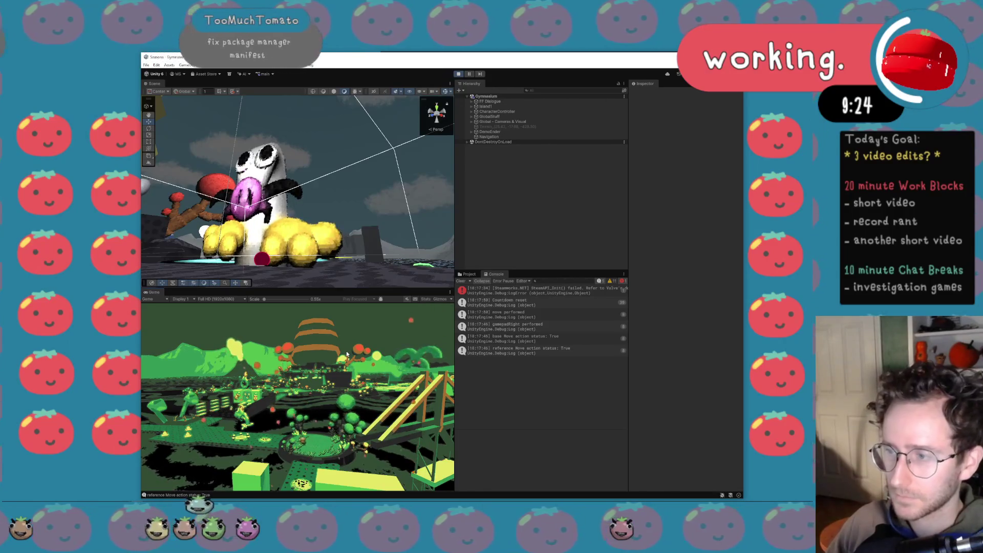
Stop play mode, widen the scene and game views, and save the Gymnasium scene with Ctrl+S.
{"action": "left_click", "coordinate": [458, 73]}
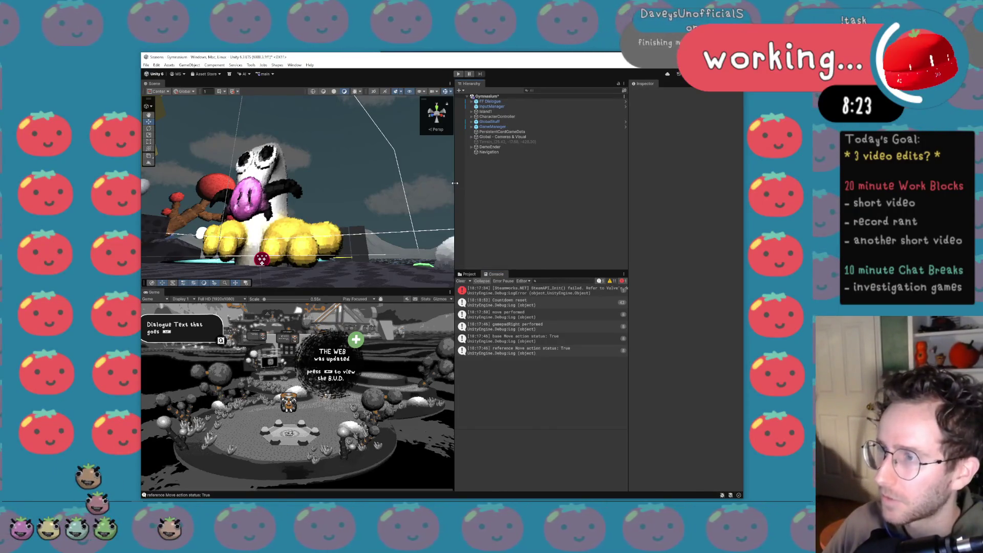
{"action": "left_click_drag", "start_coordinate": [455, 183], "coordinate": [482, 184]}
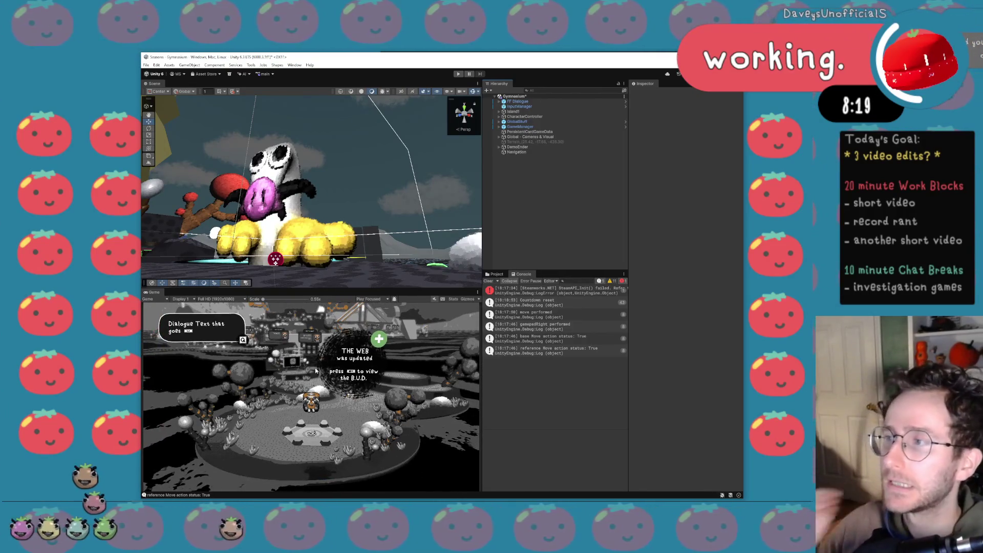
{"action": "left_click", "coordinate": [146, 65]}
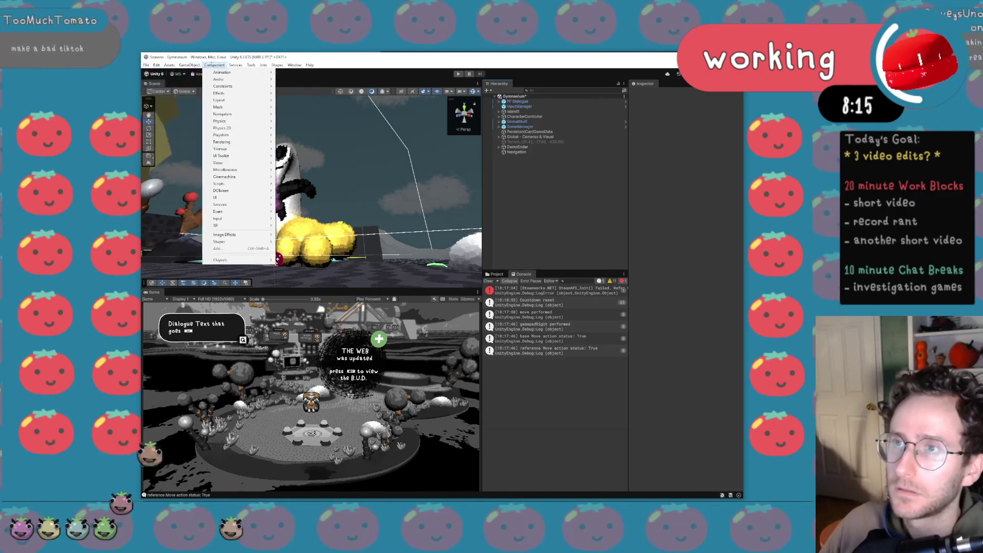
{"action": "left_click", "coordinate": [318, 134]}
{"action": "key", "text": "ctrl+s"}
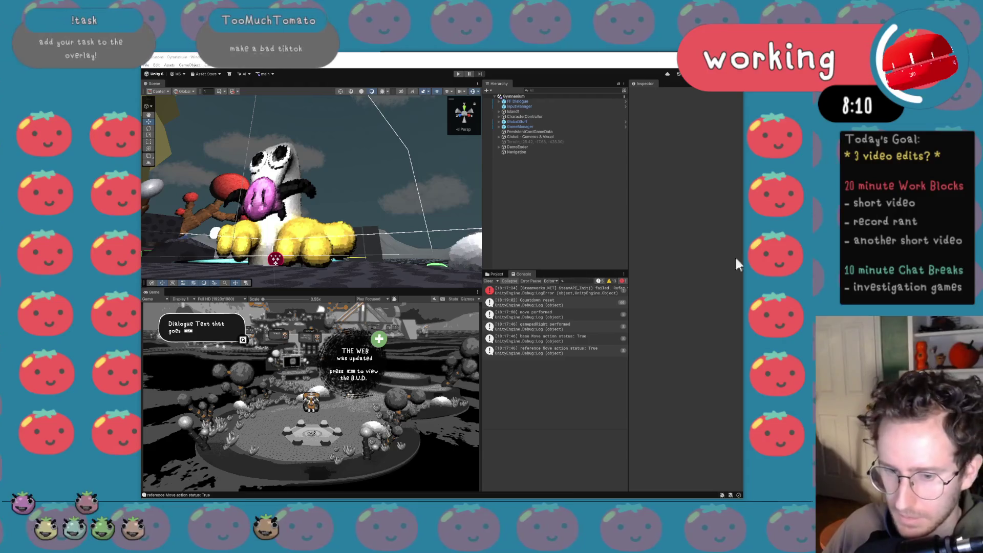
Launch DaVinci Resolve by searching 'davinci' from the Start menu.
{"action": "left_click", "coordinate": [8, 498]}
{"action": "type", "text": "davinci"}
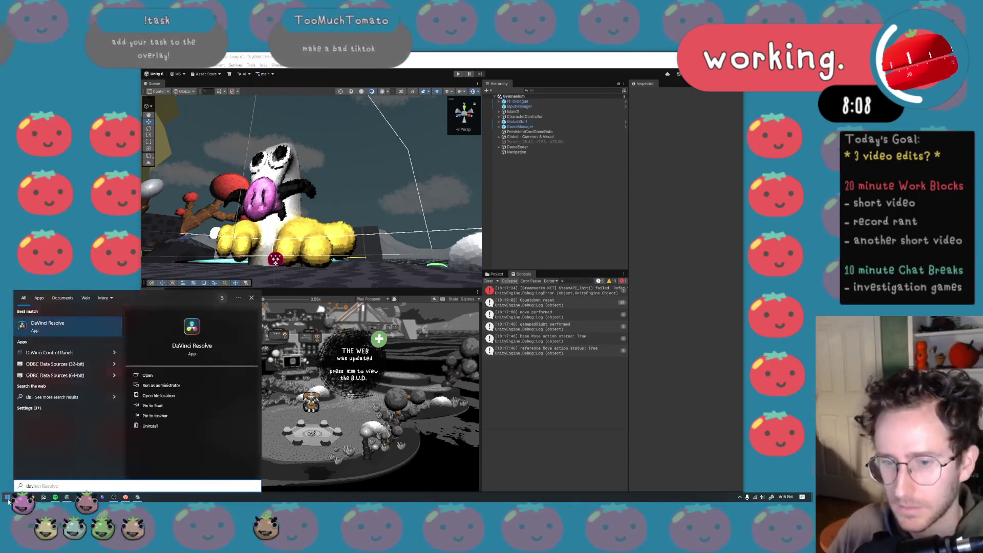
{"action": "key", "text": "Return"}
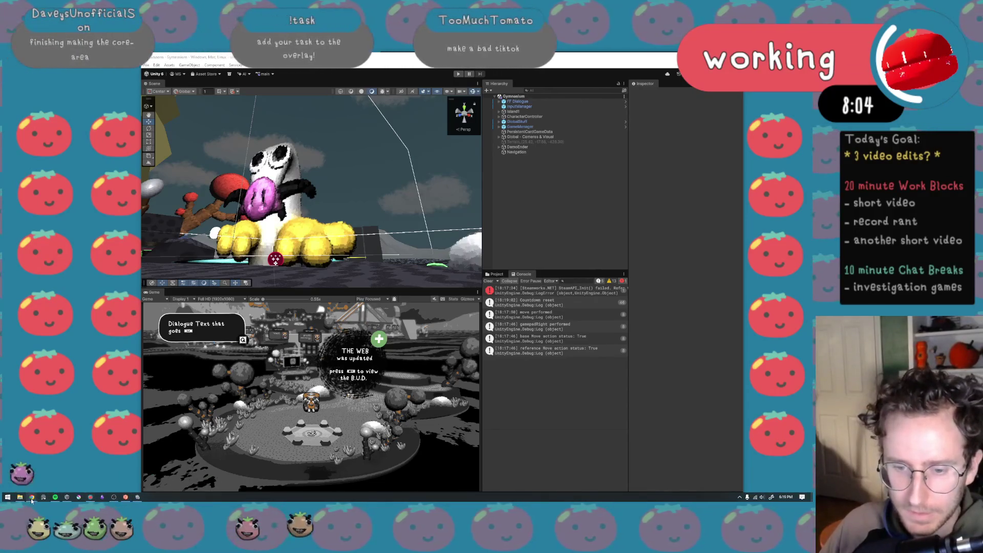
Show the FORKLIFT FLOWERPOT Steam page in a smaller browser window, scroll it, then minimize it.
{"action": "mouse_move", "coordinate": [32, 501]}
{"action": "left_click", "coordinate": [97, 469]}
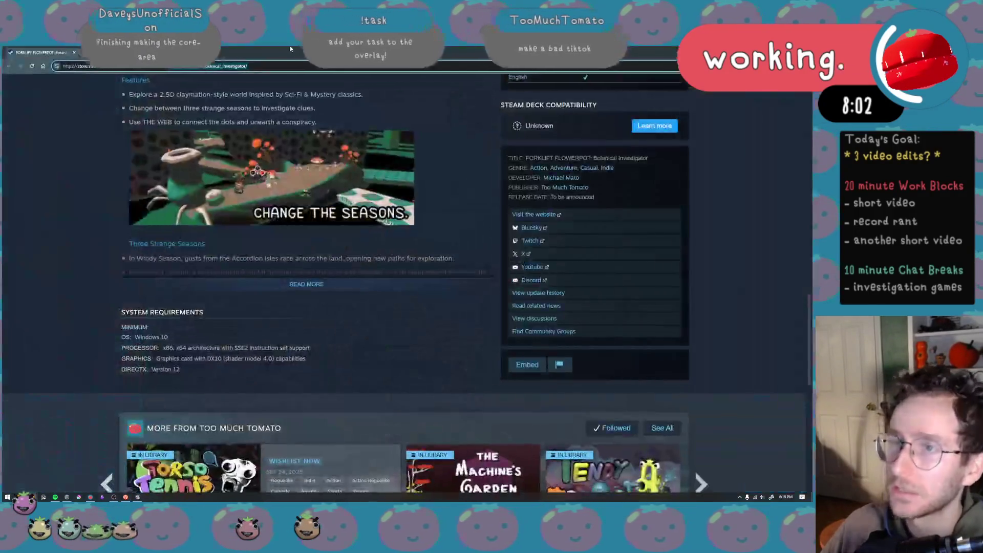
{"action": "double_click", "coordinate": [264, 59]}
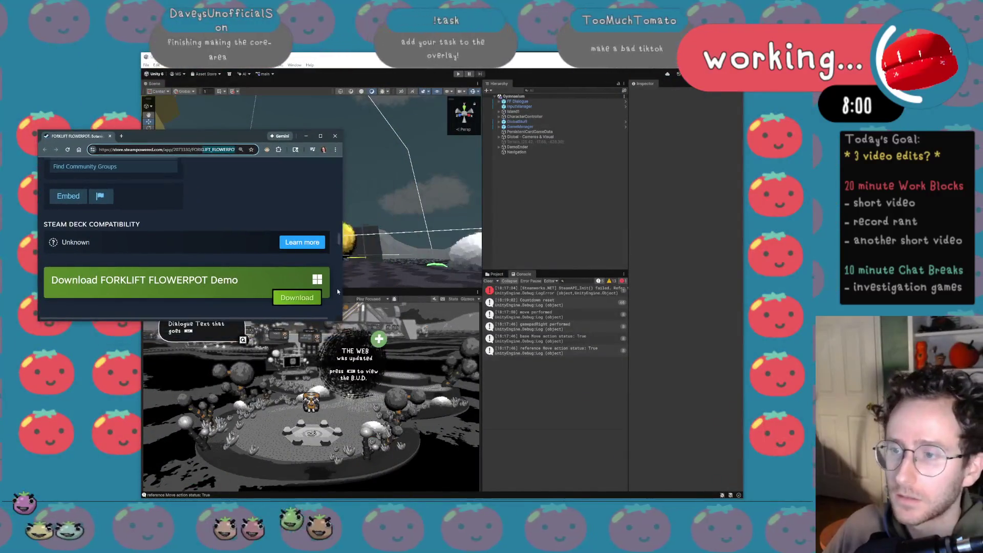
{"action": "left_click_drag", "start_coordinate": [343, 321], "coordinate": [235, 423]}
{"action": "scroll", "coordinate": [202, 312], "scroll_direction": "up", "scroll_amount": 3}
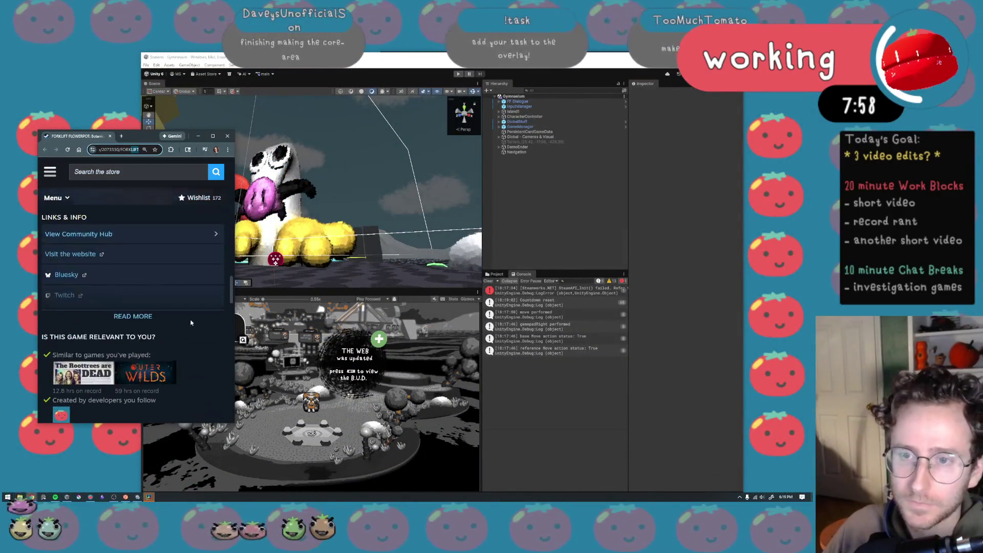
{"action": "scroll", "coordinate": [190, 323], "scroll_direction": "up", "scroll_amount": 3}
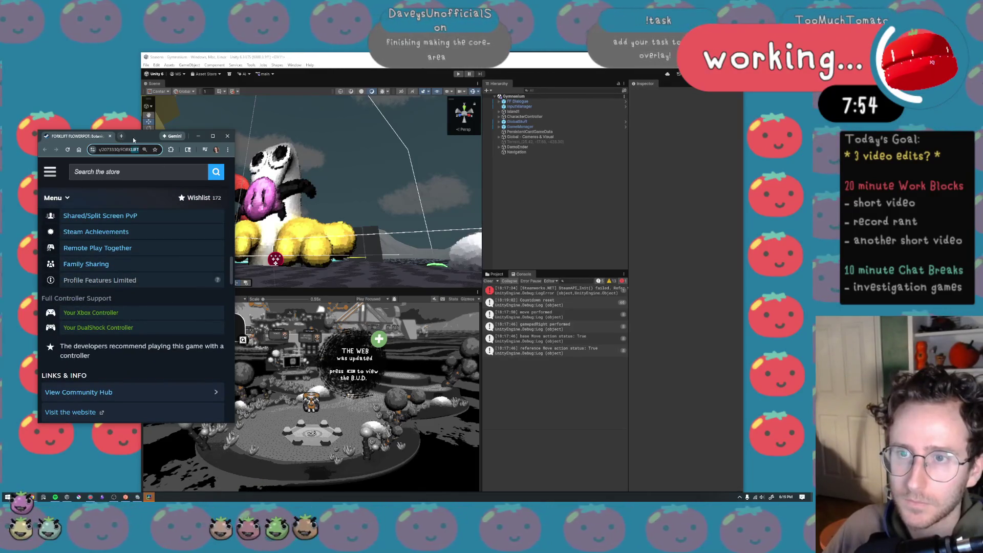
{"action": "left_click", "coordinate": [198, 135]}
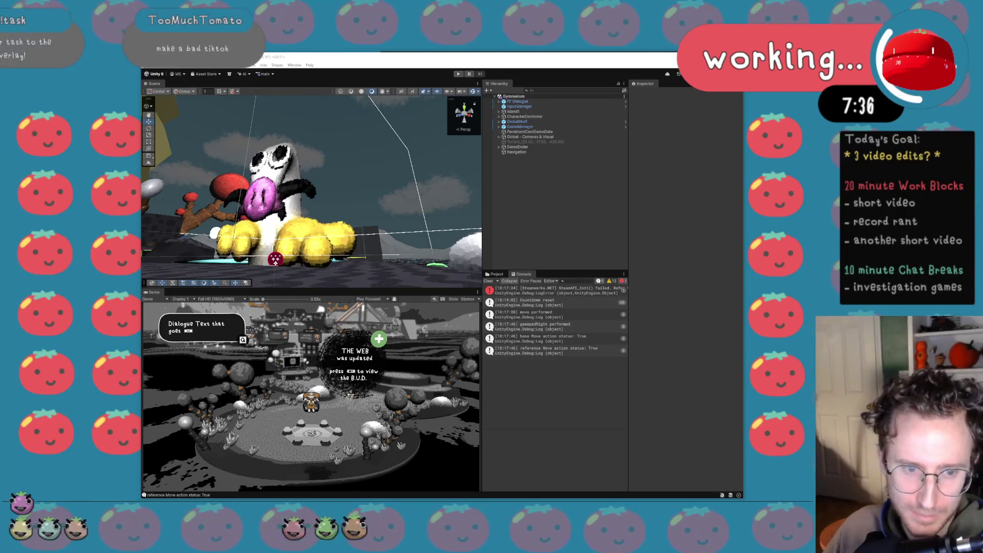
Move the Videos folder window left, minimize Unity, and close the Packages folder window.
{"action": "key", "text": "alt+Tab"}
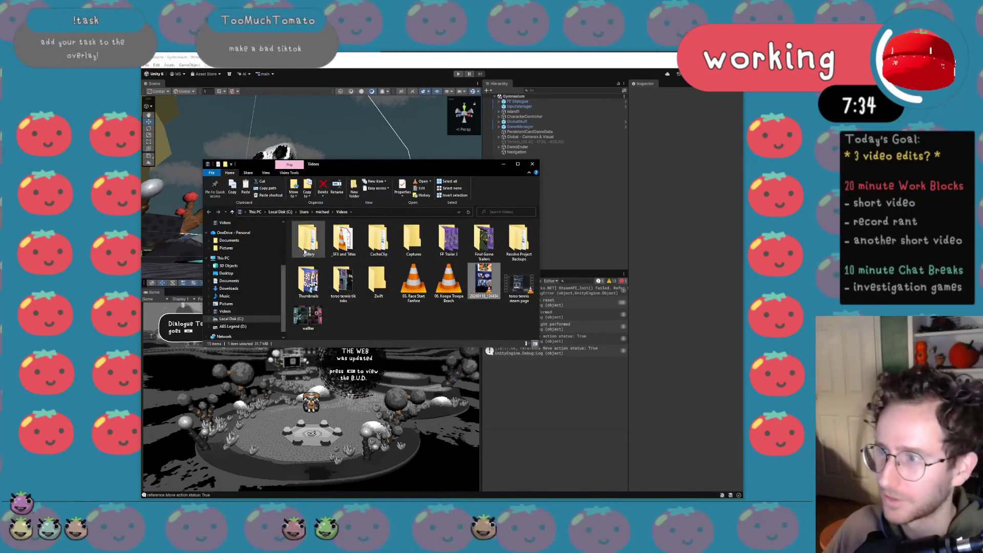
{"action": "left_click_drag", "start_coordinate": [465, 169], "coordinate": [205, 191]}
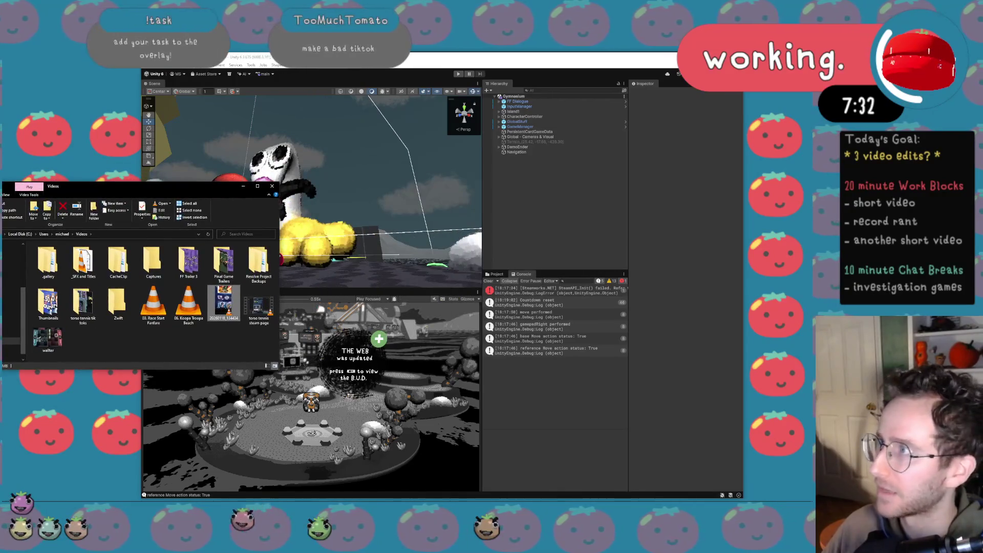
{"action": "key", "text": "super+Down"}
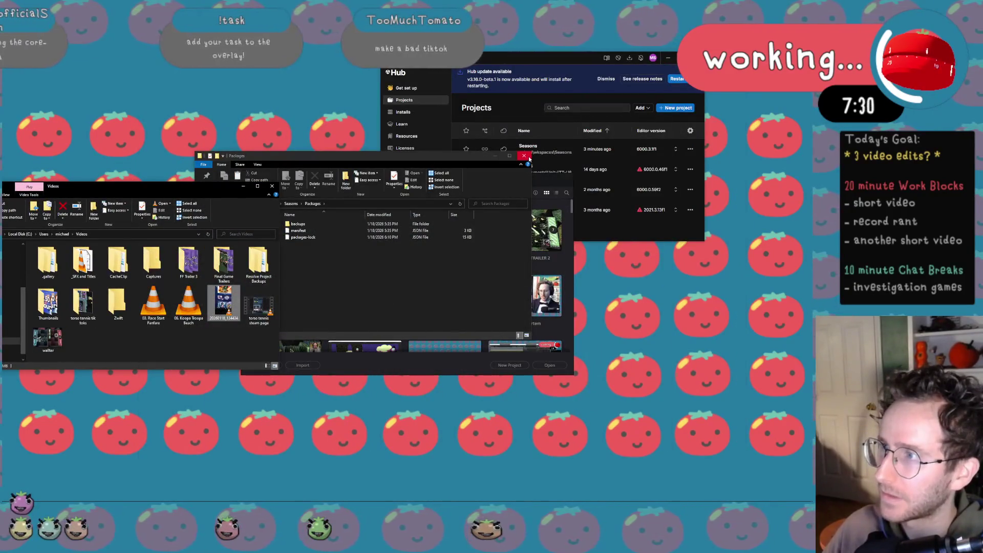
{"action": "left_click", "coordinate": [524, 157]}
Create a new Resolve project named 'Jan 2026 tiktoks', correcting the mistyped year.
{"action": "double_click", "coordinate": [318, 230]}
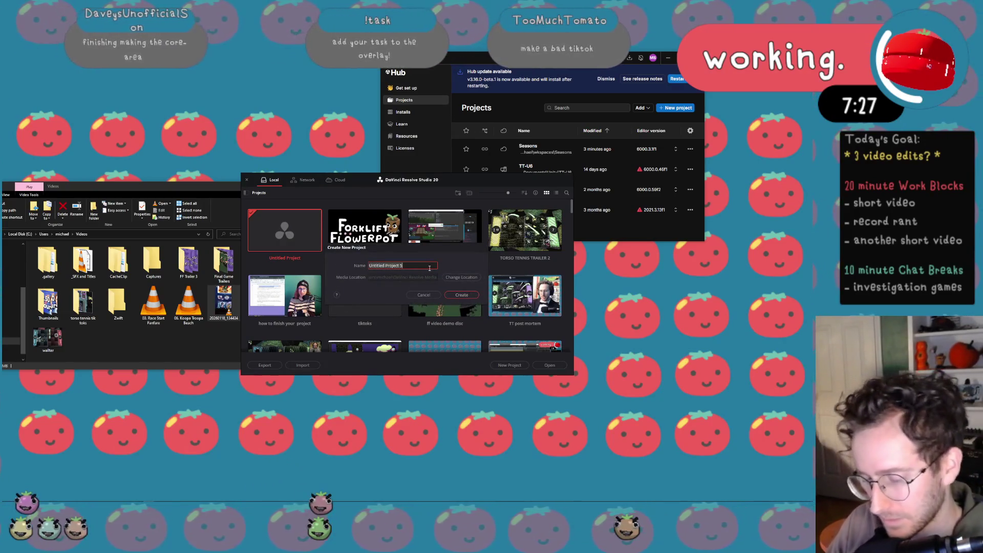
{"action": "type", "text": "Jan 2025"}
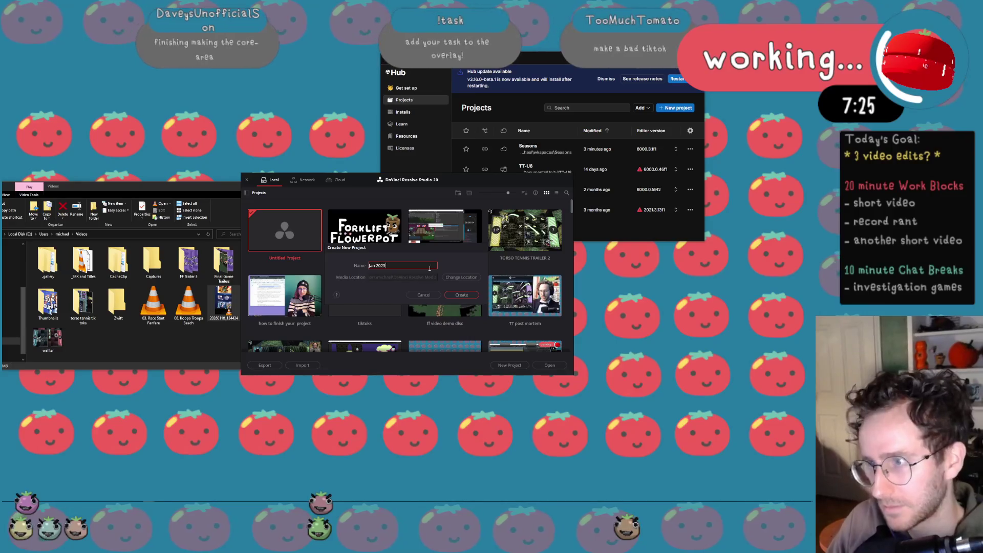
{"action": "key", "text": "BackSpace"}
{"action": "type", "text": "6 tiktoks"}
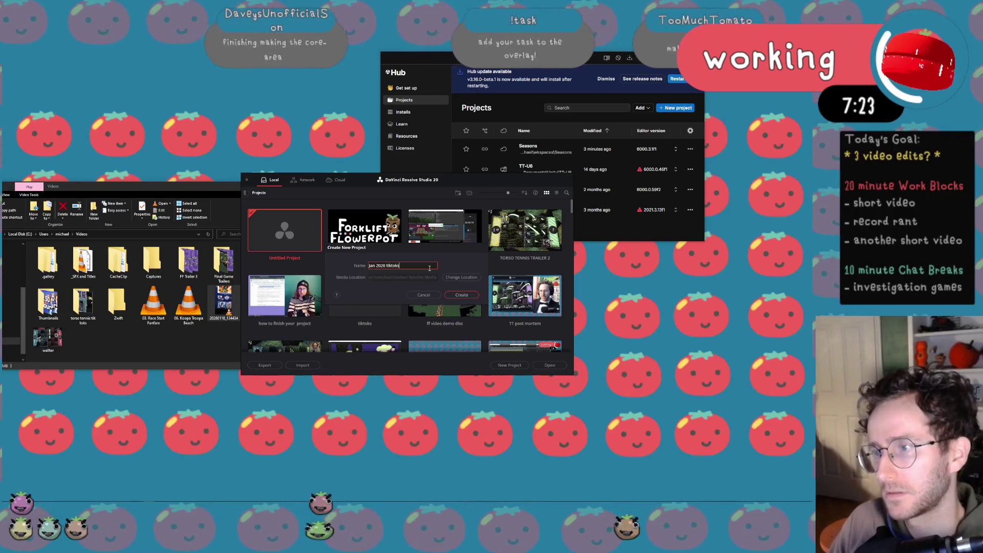
{"action": "key", "text": "Return"}
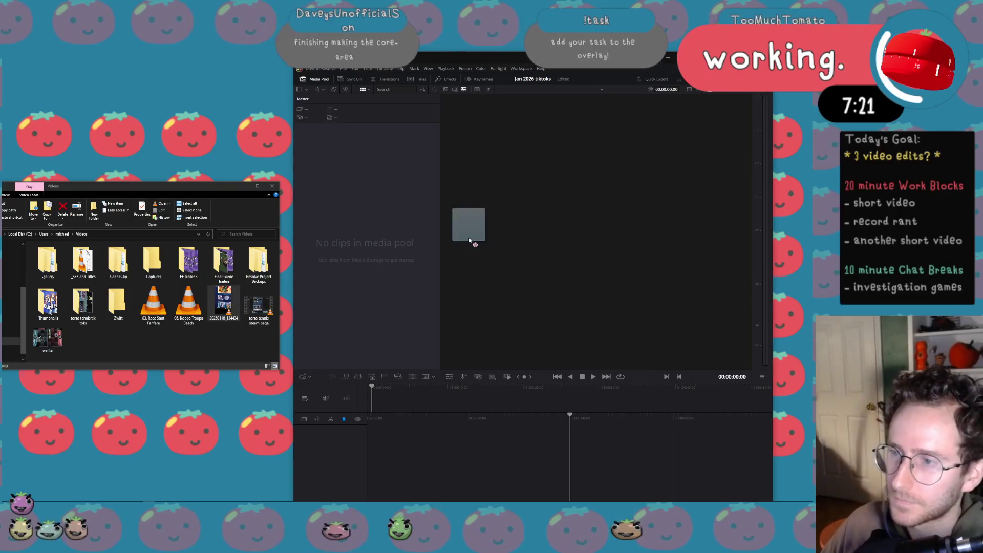
Import the phone video, accept its frame rate, and place it on a new timeline.
{"action": "left_click_drag", "start_coordinate": [469, 241], "coordinate": [469, 242]}
{"action": "left_click", "coordinate": [452, 303]}
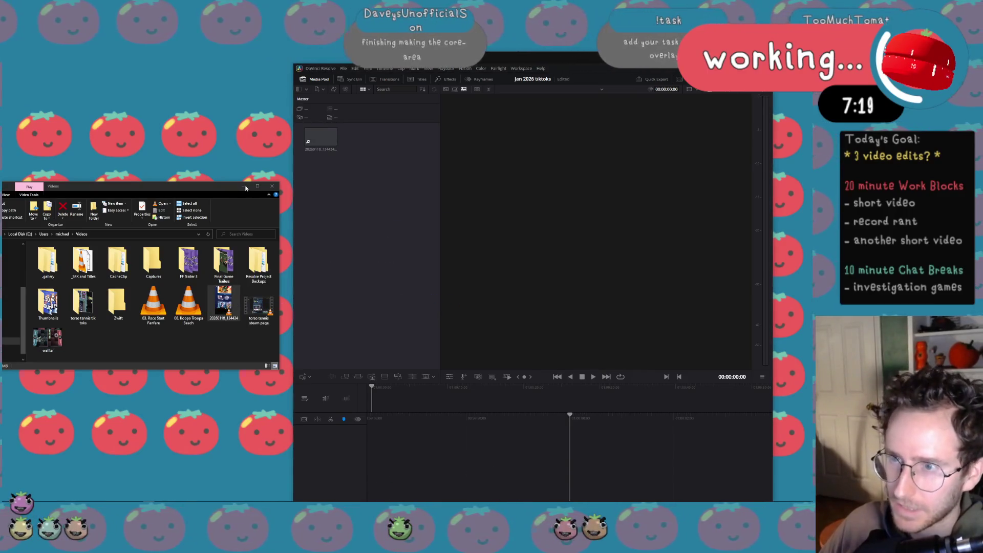
{"action": "left_click", "coordinate": [244, 187]}
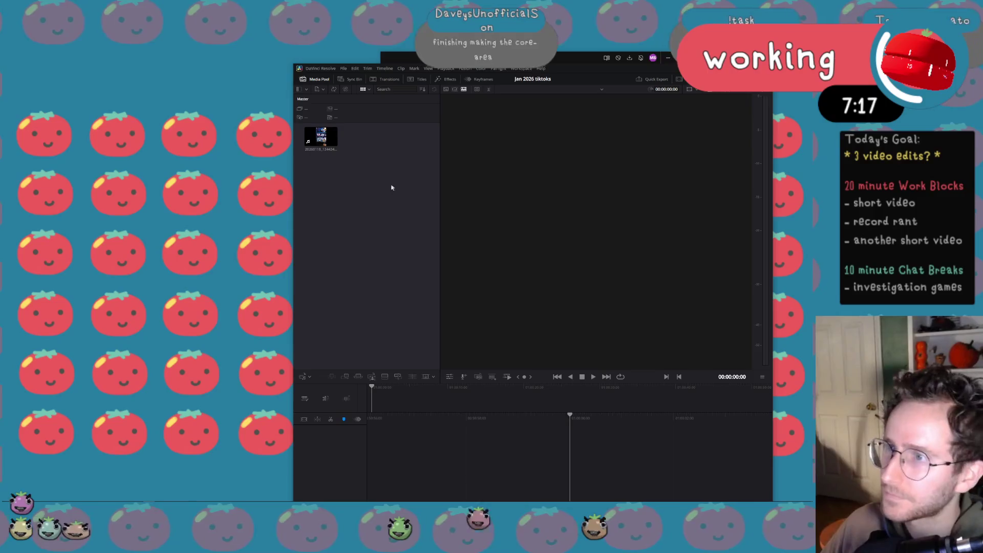
{"action": "left_click_drag", "start_coordinate": [321, 137], "coordinate": [425, 432]}
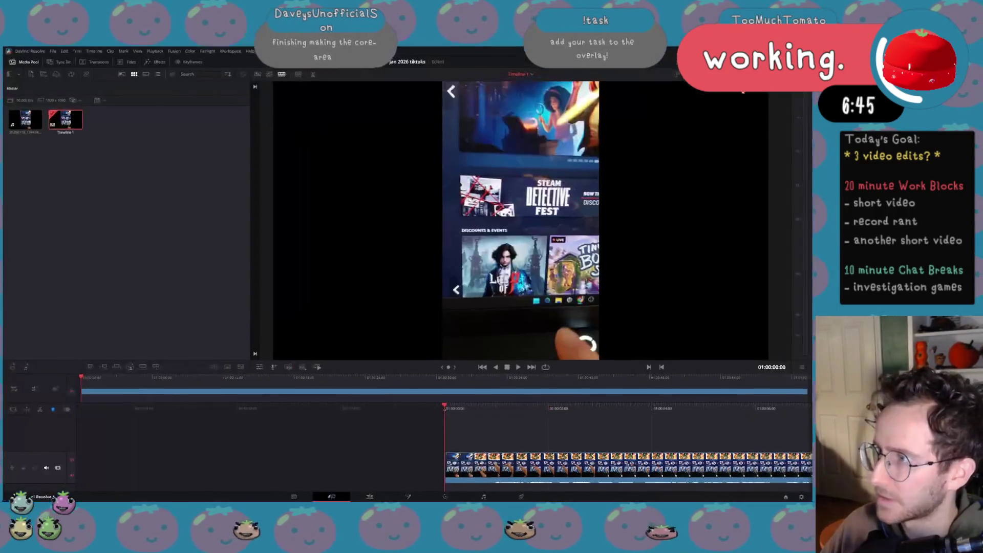
Maximize Resolve, switch to the full editing workspace, and make the A1 audio track taller.
{"action": "key", "text": "super+Up"}
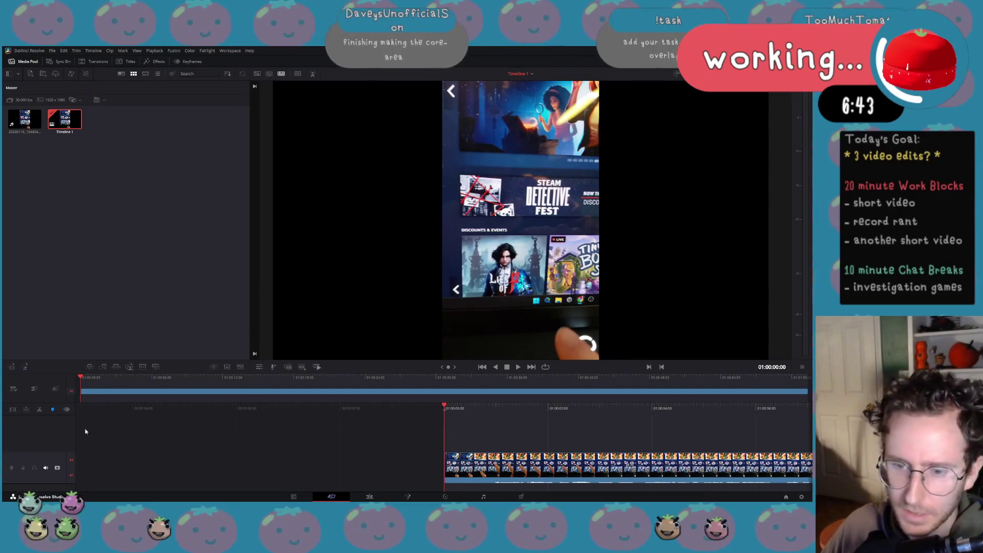
{"action": "left_click", "coordinate": [381, 496]}
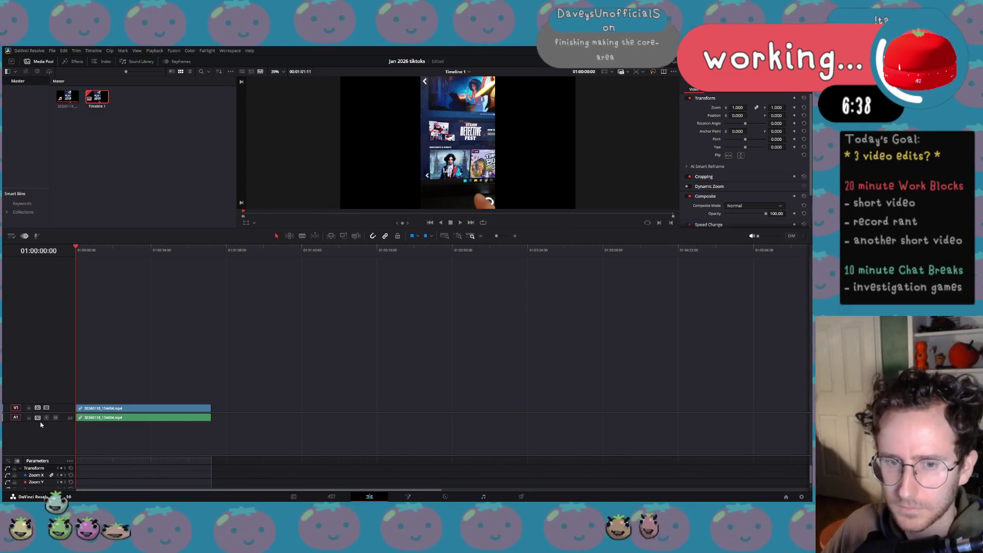
{"action": "left_click_drag", "start_coordinate": [41, 423], "coordinate": [41, 452]}
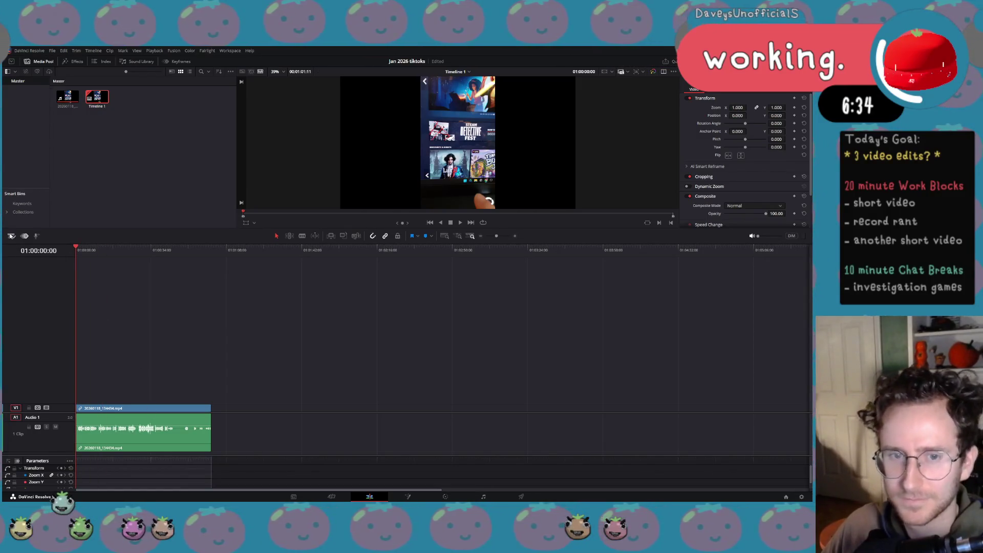
Play the timeline, raise the monitor volume, and drag the clip's volume line up.
{"action": "key", "text": "space"}
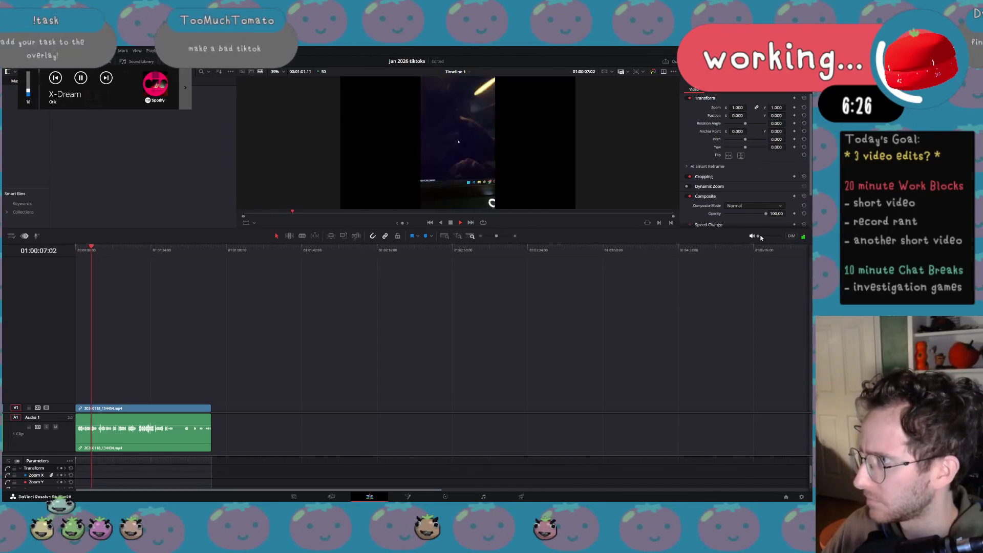
{"action": "left_click_drag", "start_coordinate": [757, 237], "coordinate": [782, 238]}
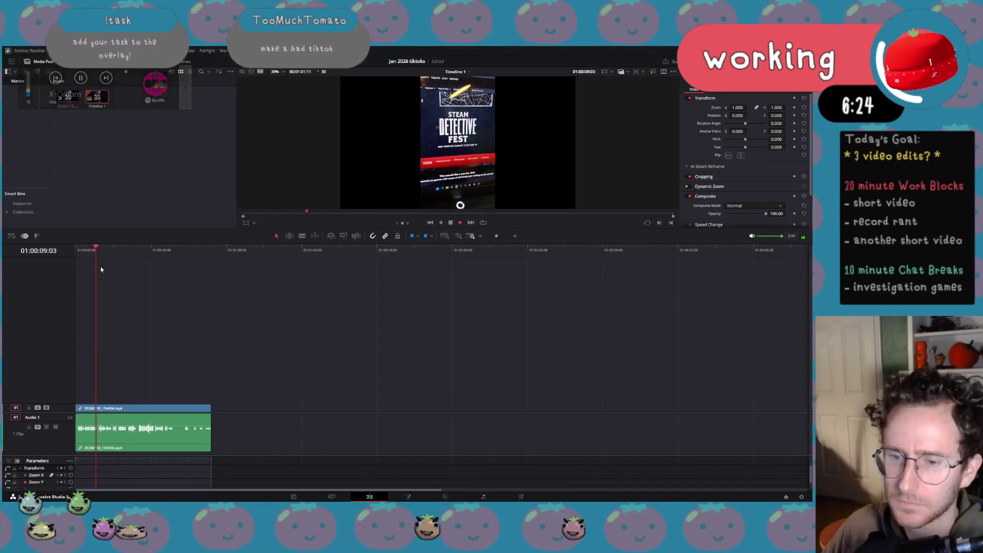
{"action": "left_click_drag", "start_coordinate": [118, 421], "coordinate": [121, 419]}
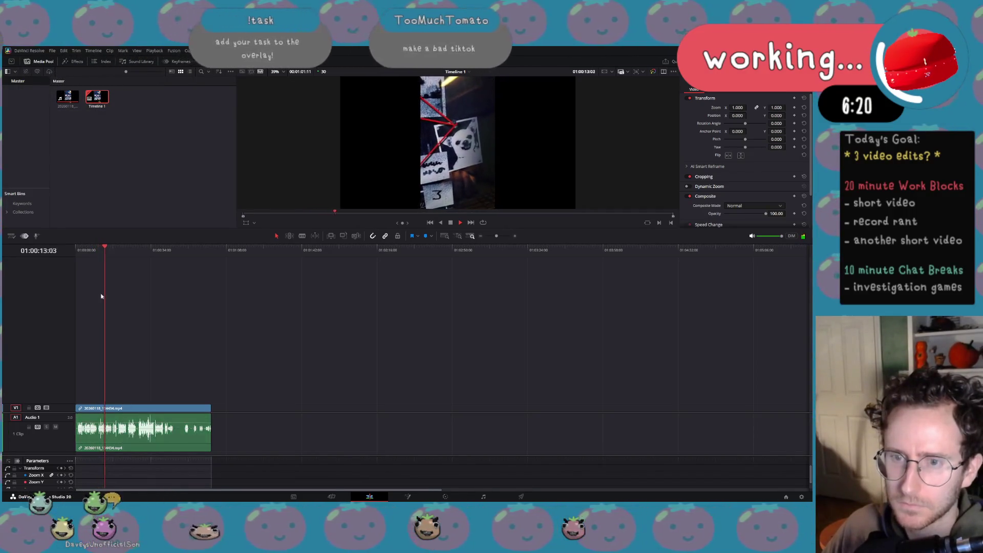
{"action": "left_click_drag", "start_coordinate": [82, 253], "coordinate": [77, 253]}
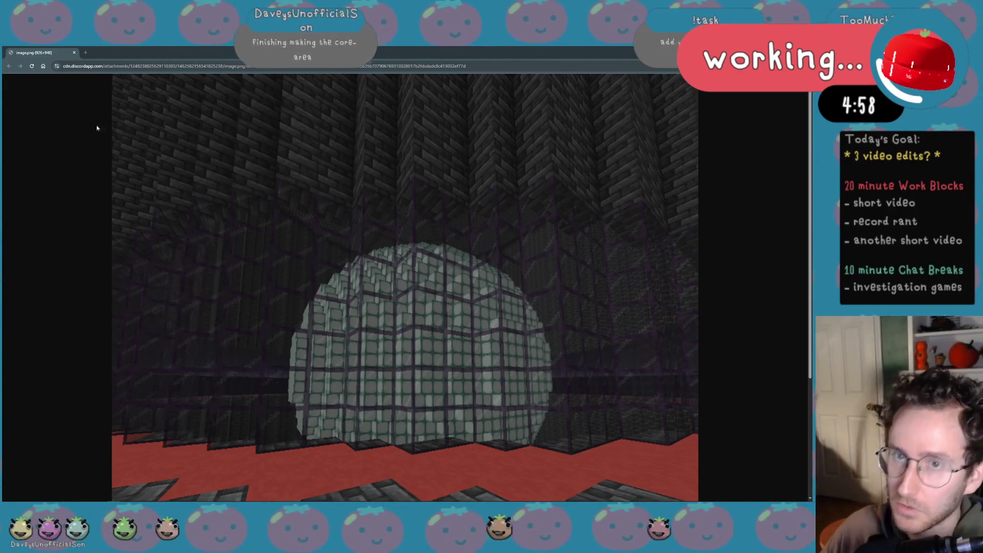
Restore and close the browser window, then close the Discord image viewer.
{"action": "left_click_drag", "start_coordinate": [116, 56], "coordinate": [179, 177]}
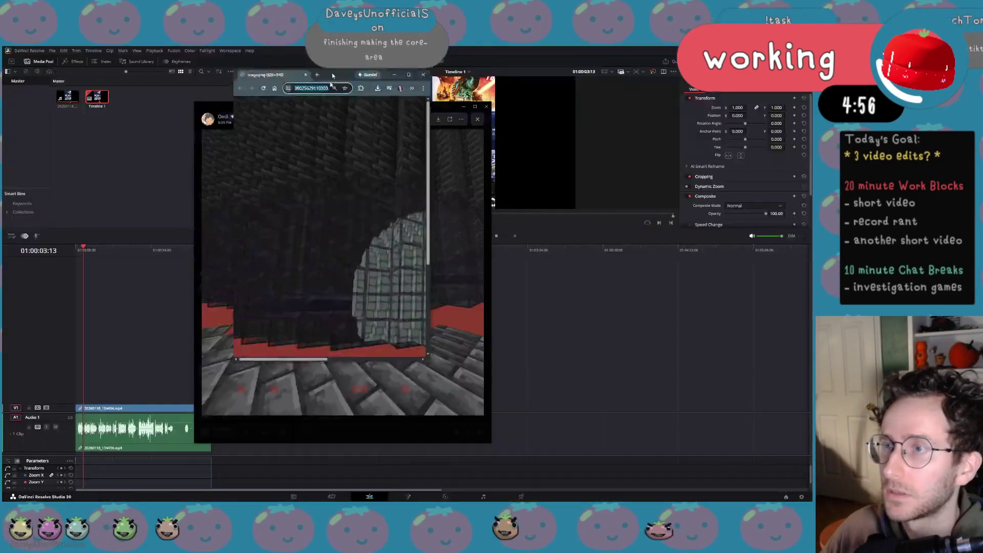
{"action": "left_click", "coordinate": [272, 171]}
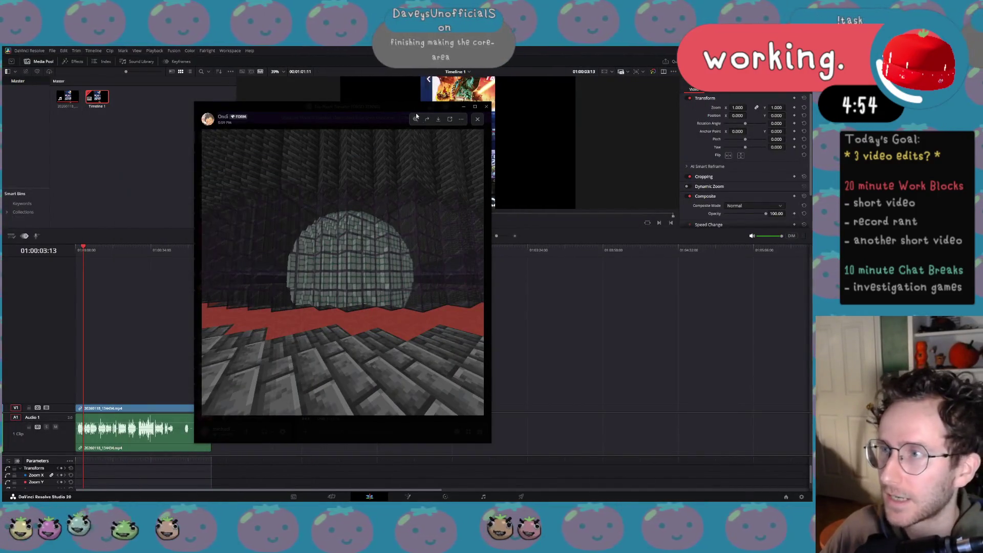
{"action": "left_click", "coordinate": [464, 106]}
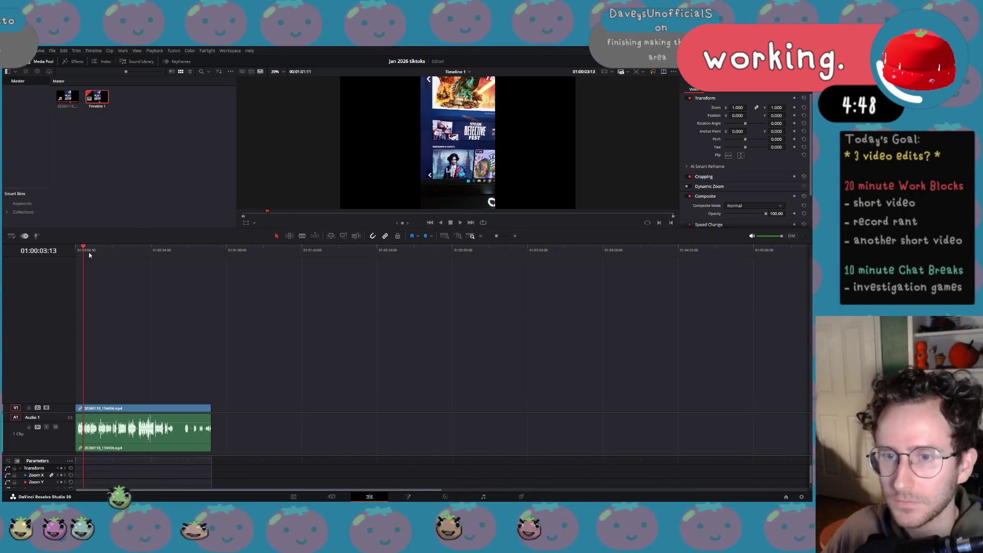
Play the timeline from the start, cut the phone clip at the playhead, and enlarge the preview area.
{"action": "left_click_drag", "start_coordinate": [89, 252], "coordinate": [78, 250]}
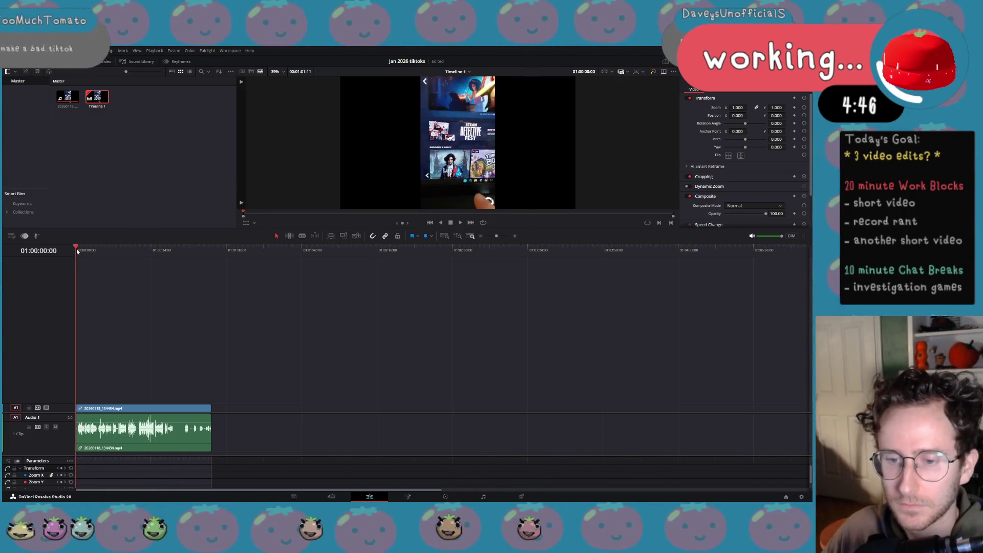
{"action": "key", "text": "space"}
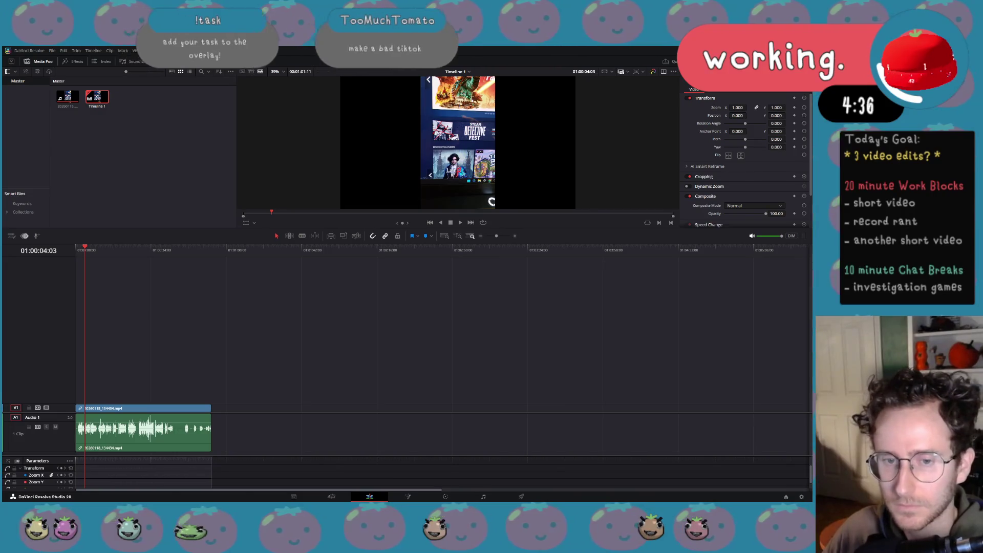
{"action": "key", "text": "XF86AudioLowerVolume"}
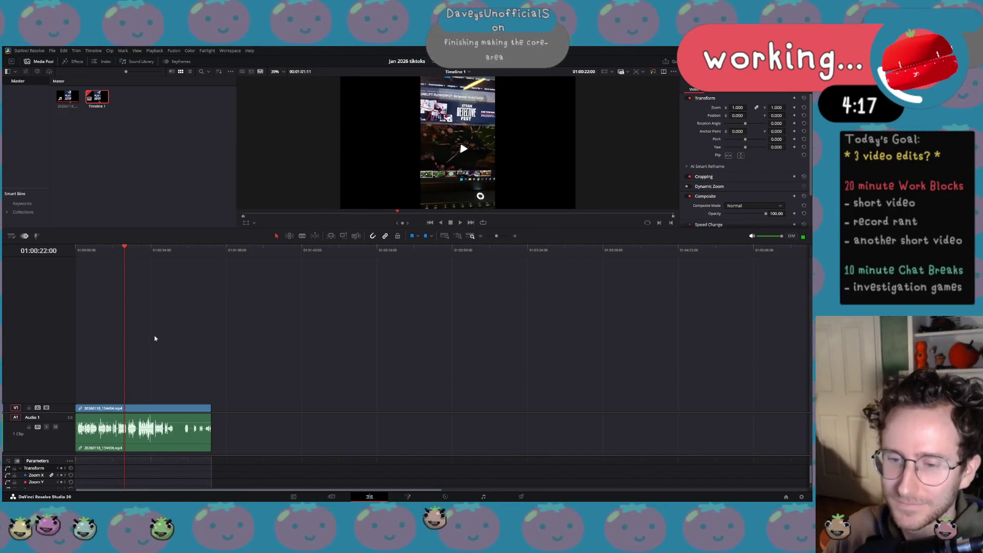
{"action": "left_click_drag", "start_coordinate": [99, 255], "coordinate": [79, 255]}
{"action": "key", "text": "space"}
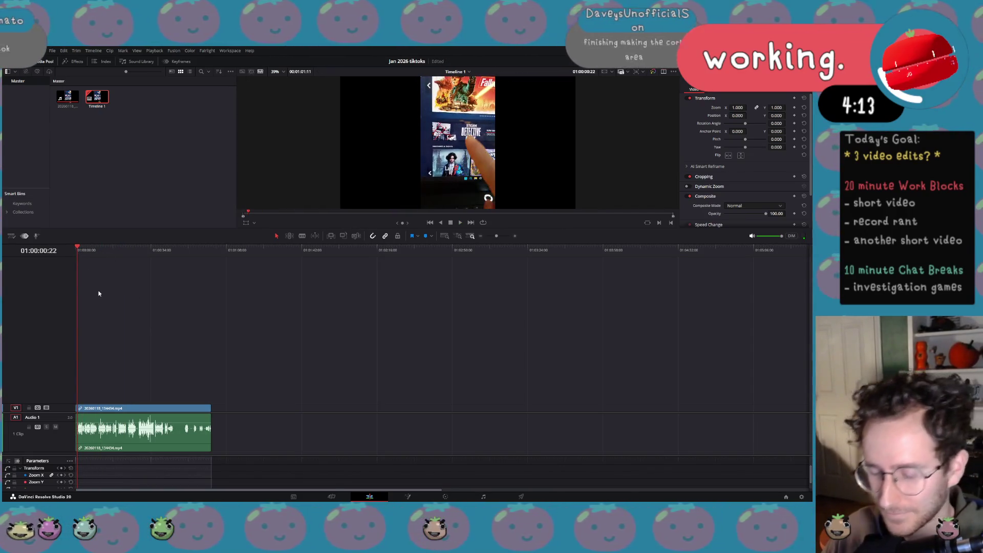
{"action": "left_click", "coordinate": [86, 411]}
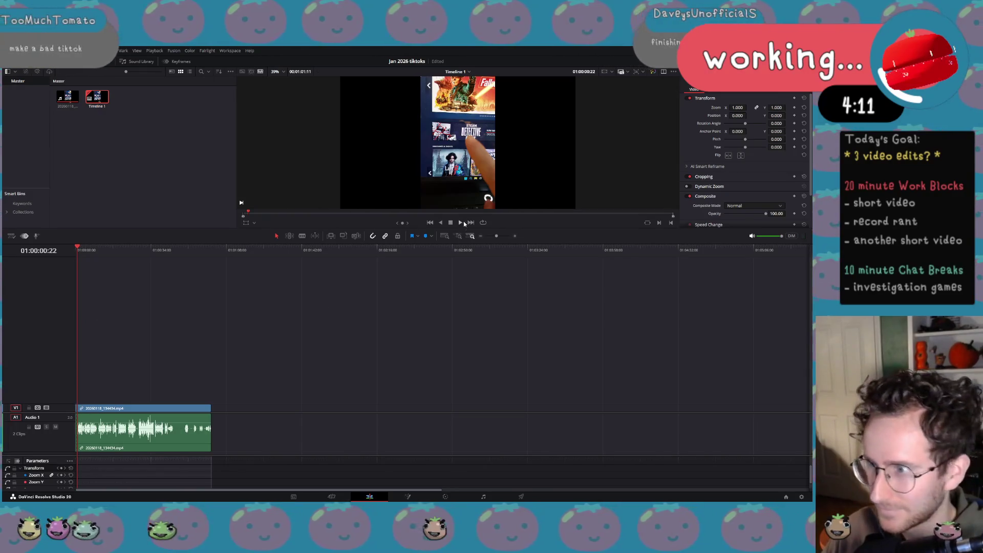
{"action": "left_click_drag", "start_coordinate": [464, 227], "coordinate": [464, 313]}
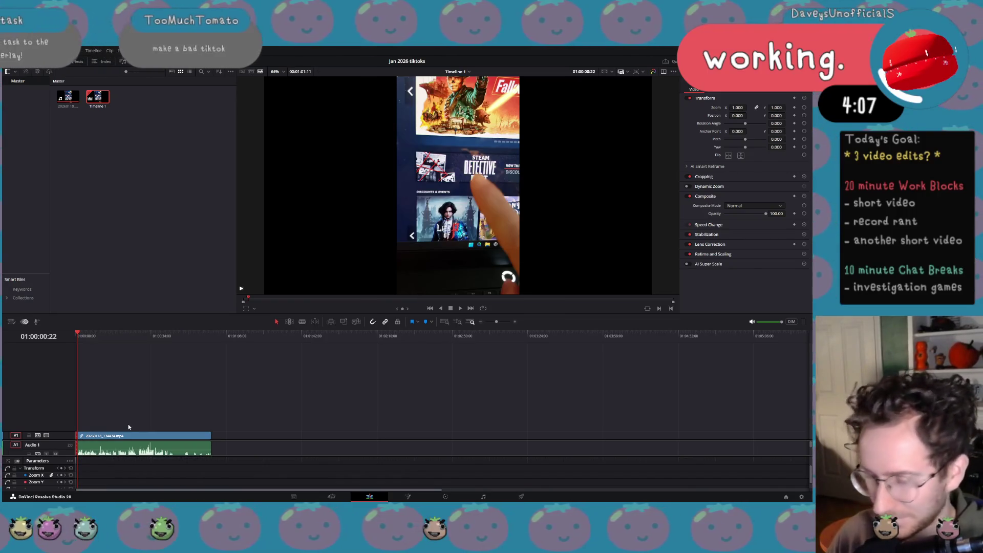
Undo the cut on the phone clip, give the timeline more room, and adjust the system volume.
{"action": "key", "text": "Home"}
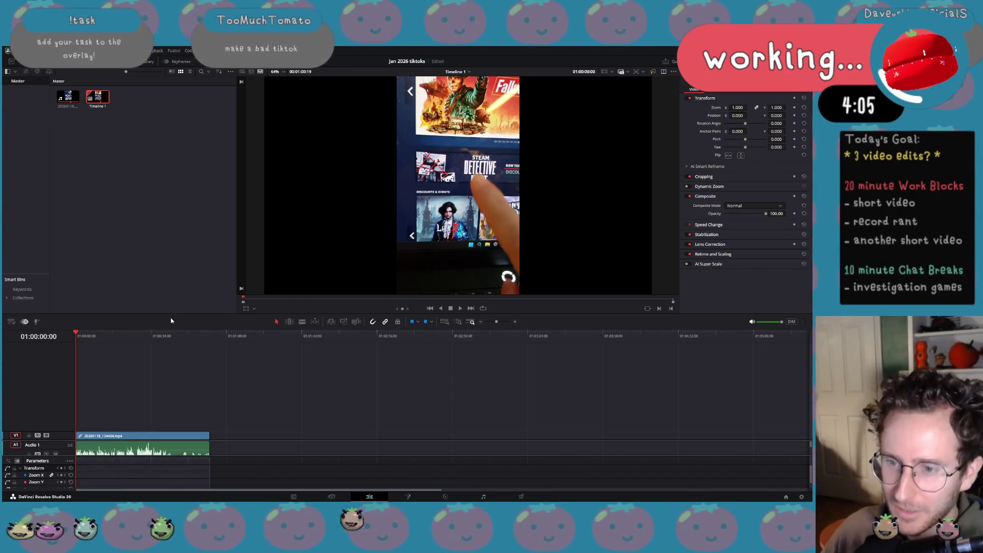
{"action": "left_click_drag", "start_coordinate": [176, 315], "coordinate": [176, 277]}
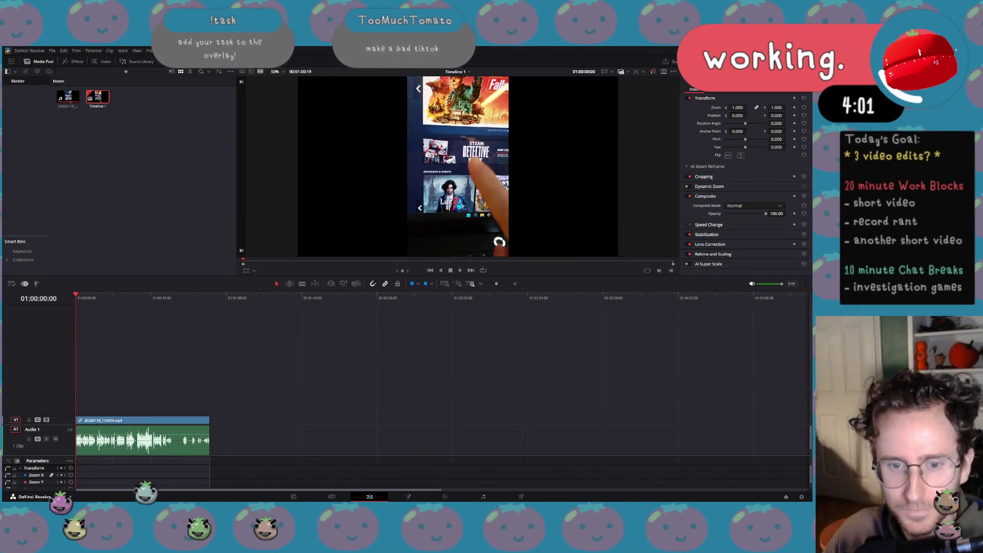
{"action": "key", "text": "XF86AudioLowerVolume"}
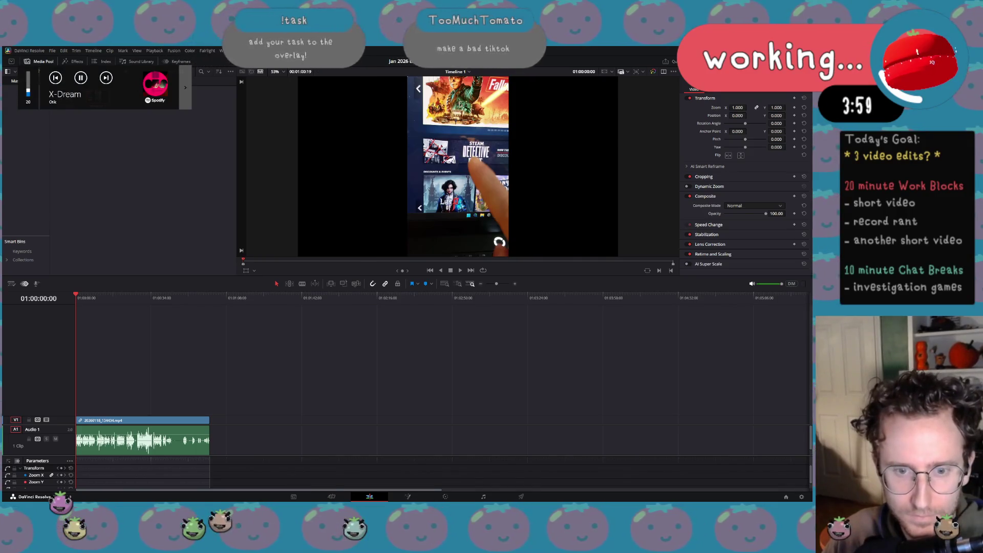
{"action": "key", "text": "XF86AudioLowerVolume"}
{"action": "key", "text": "XF86AudioLowerVolume"}
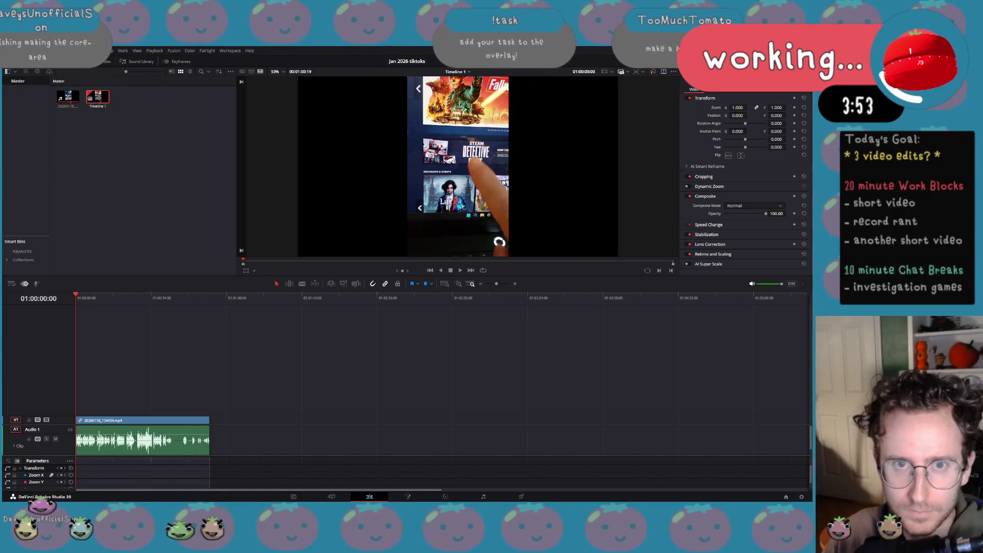
{"action": "key", "text": "XF86AudioLowerVolume"}
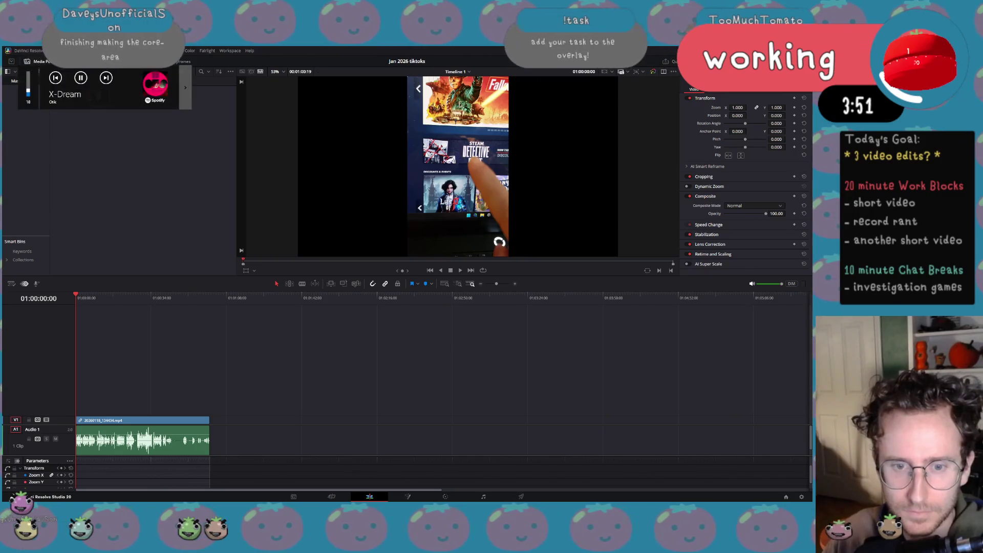
{"action": "key", "text": "XF86AudioRaiseVolume"}
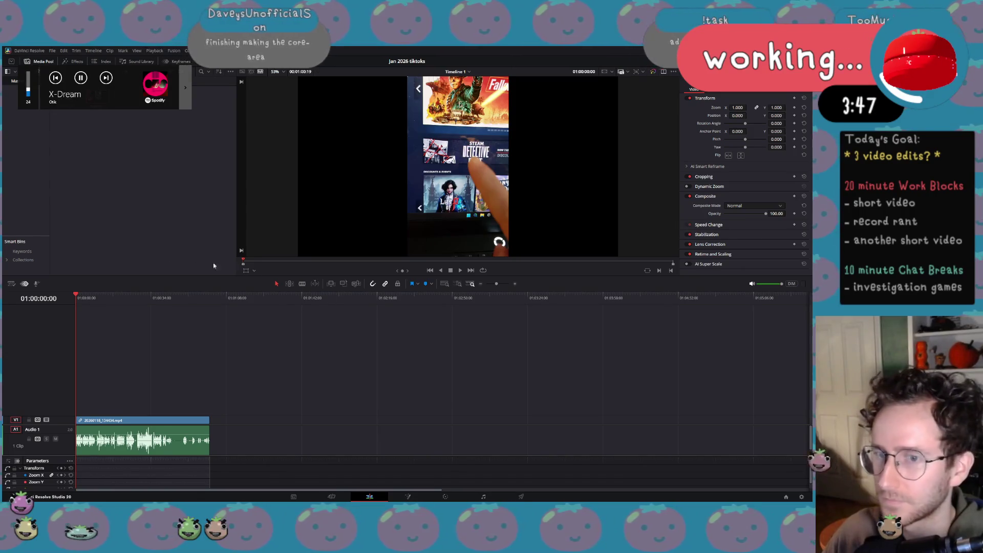
Play the timeline, then zoom in so the clip fills the timeline width.
{"action": "left_click", "coordinate": [459, 270]}
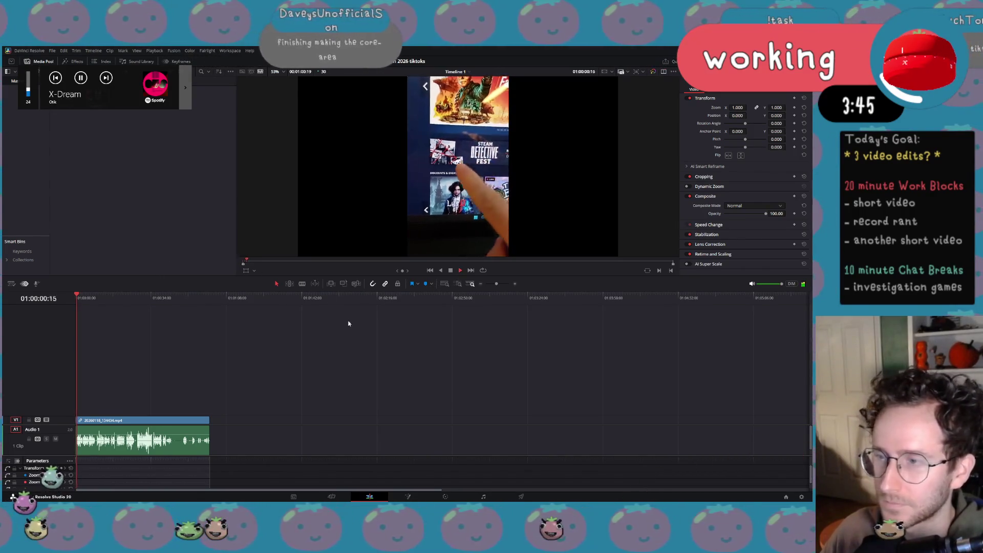
{"action": "key", "text": "XF86AudioRaiseVolume"}
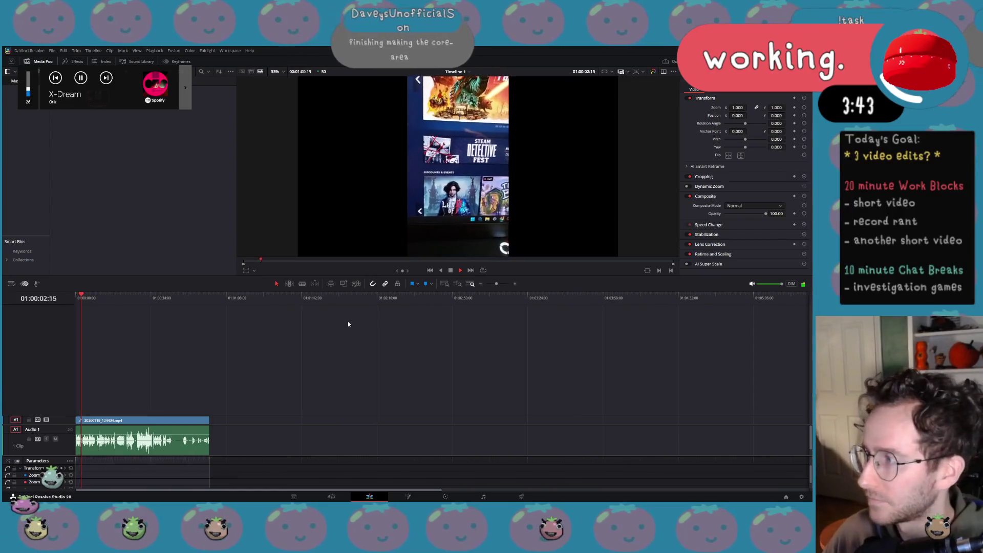
{"action": "key", "text": "space"}
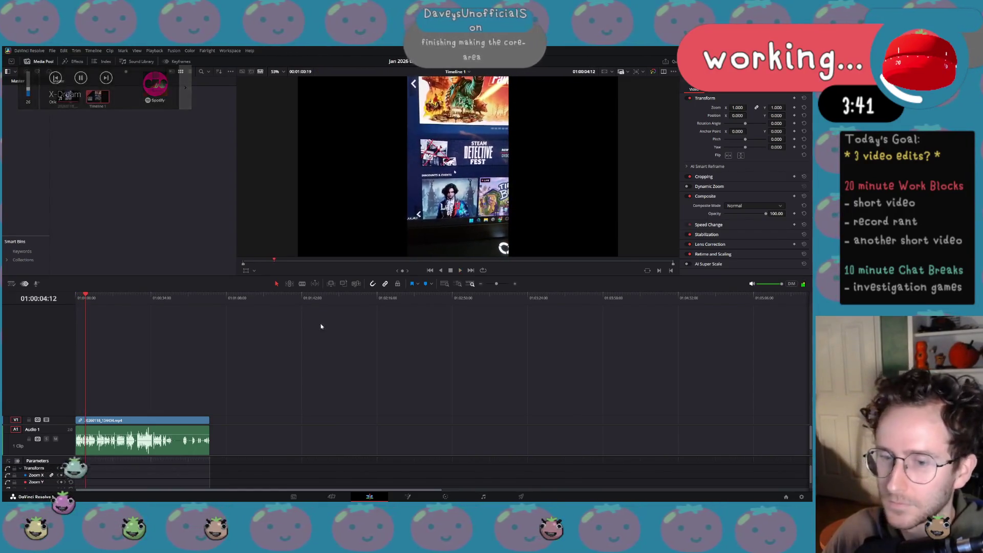
{"action": "left_click_drag", "start_coordinate": [497, 284], "coordinate": [501, 284]}
{"action": "left_click", "coordinate": [77, 298]}
{"action": "key", "text": "space"}
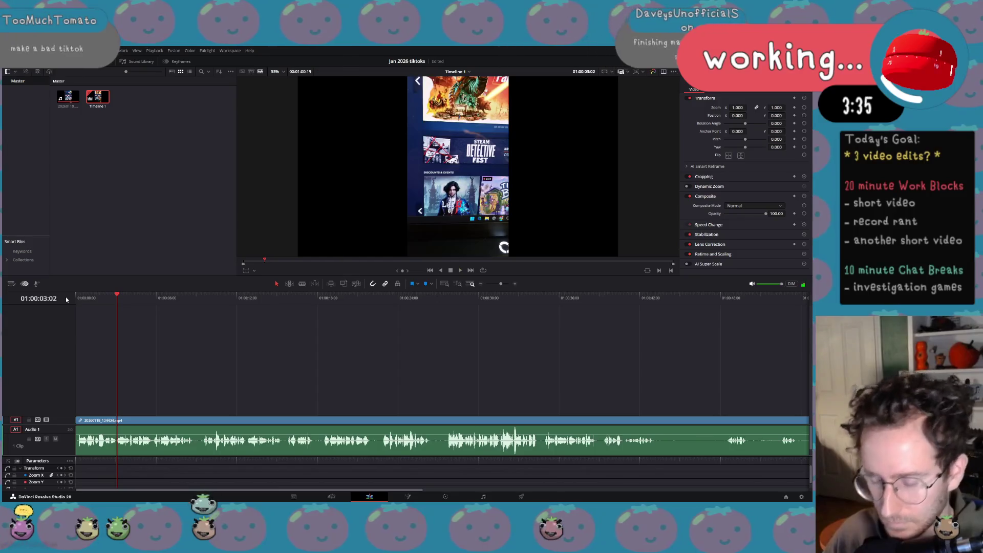
Split the clip at two playhead points and delete the middle piece, closing the gap.
{"action": "key", "text": "ctrl+b"}
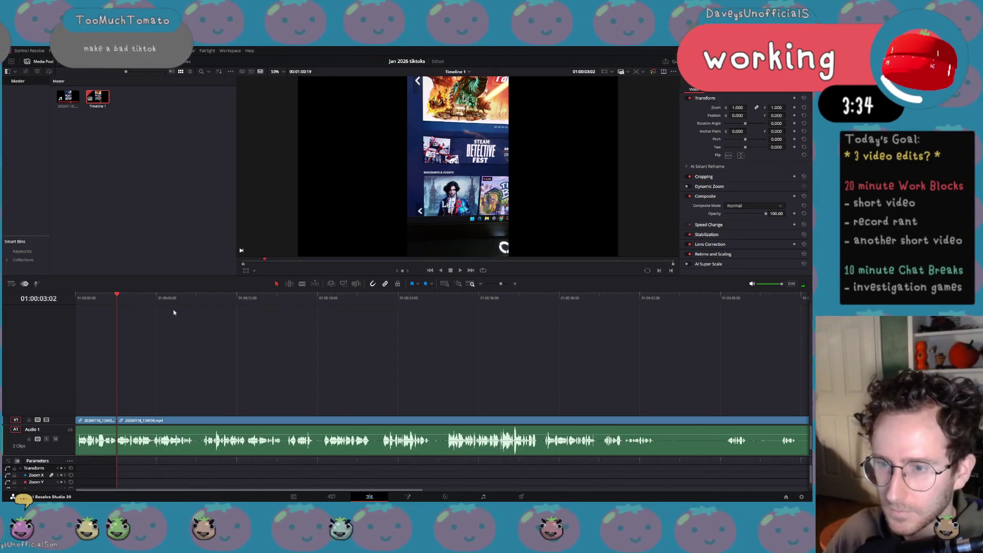
{"action": "key", "text": "space"}
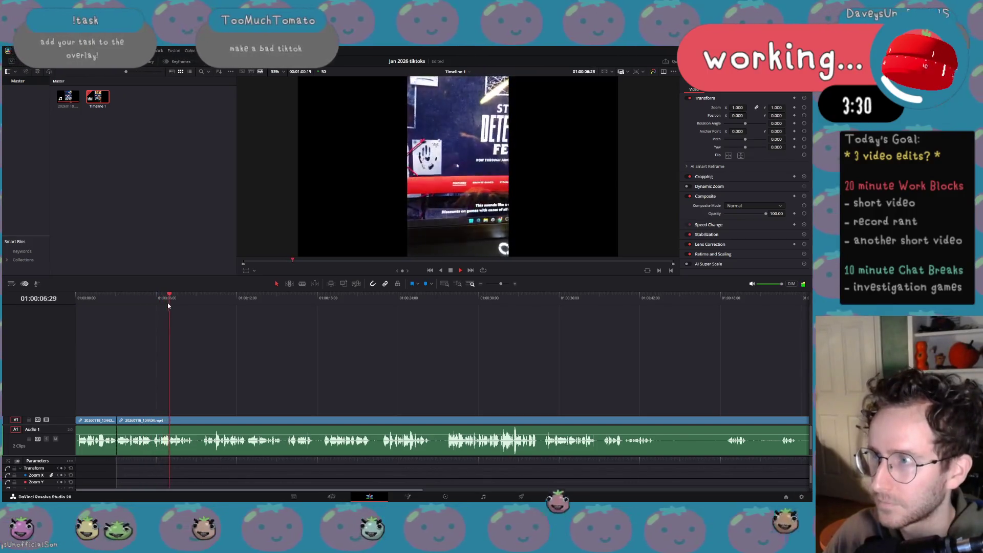
{"action": "key", "text": "space"}
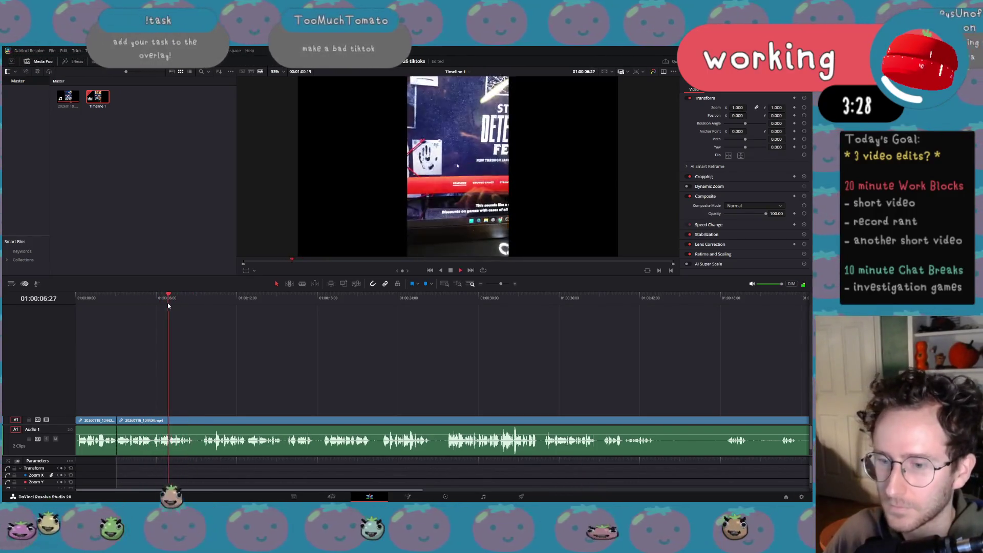
{"action": "key", "text": "space"}
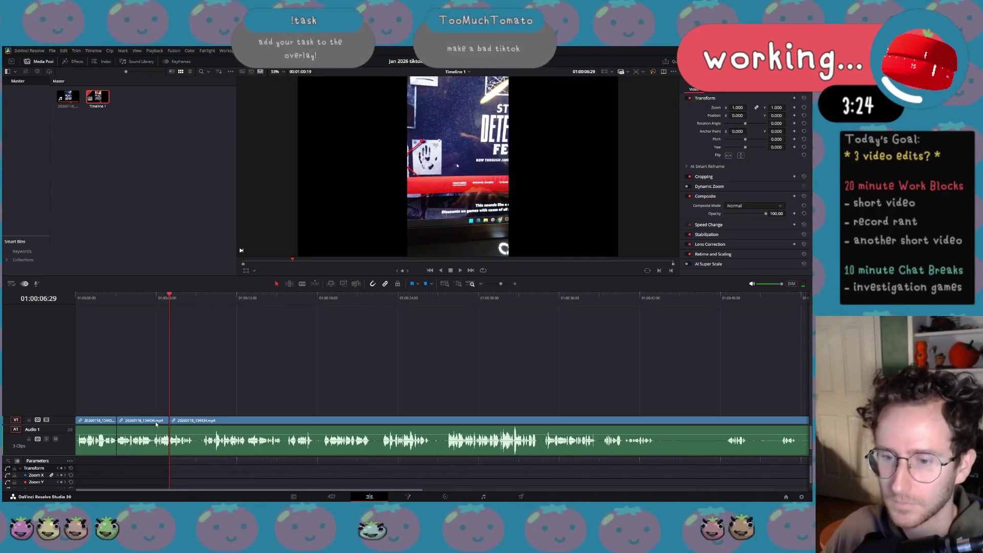
{"action": "key", "text": "ctrl+b"}
{"action": "key", "text": "Delete"}
{"action": "key", "text": "space"}
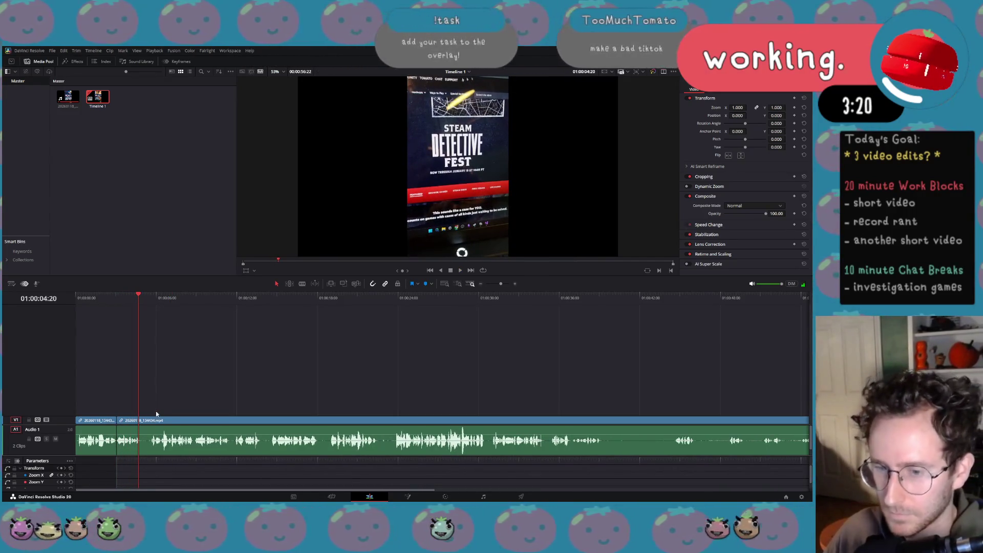
Cut the clip again and trim the third clip's start 18 frames later.
{"action": "key", "text": "ctrl+b"}
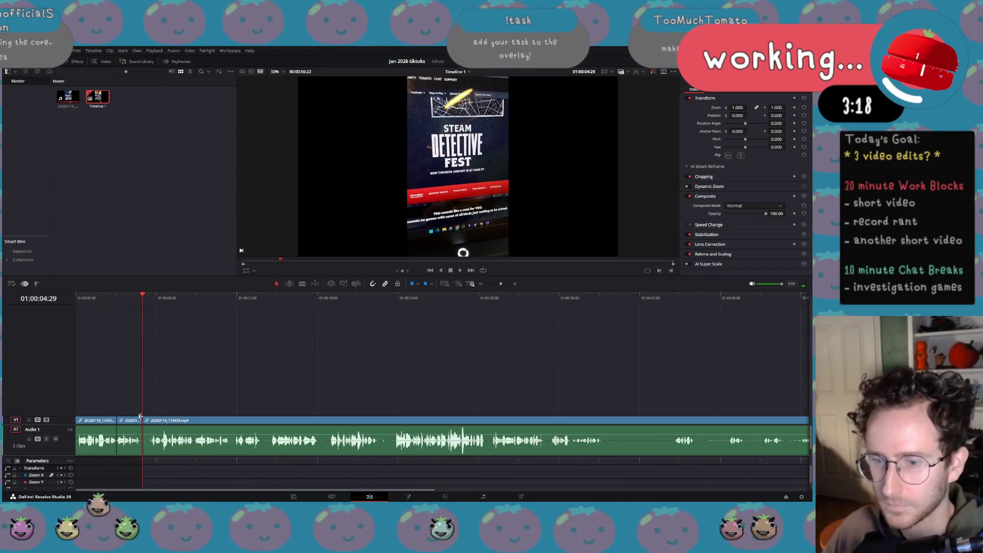
{"action": "left_click_drag", "start_coordinate": [146, 420], "coordinate": [153, 421]}
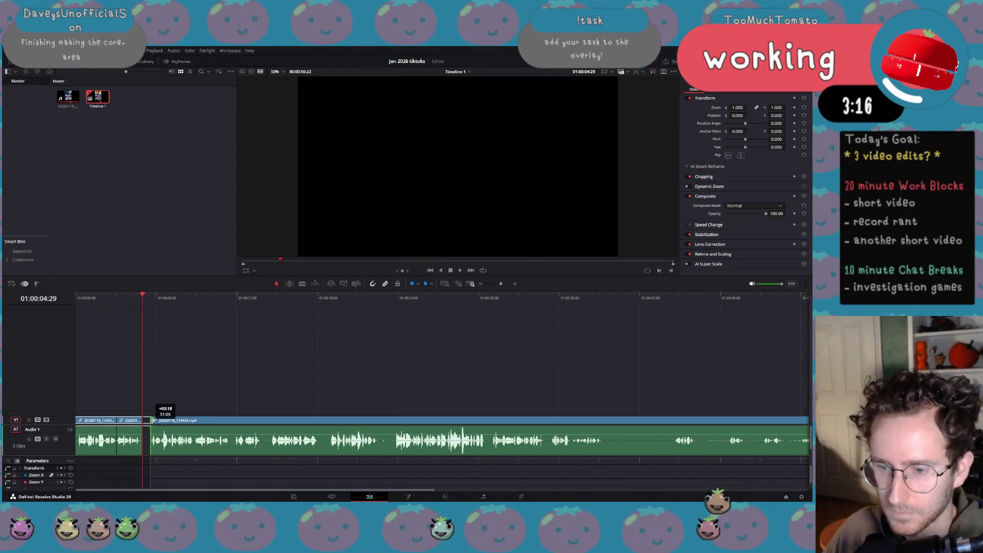
{"action": "left_click", "coordinate": [144, 421]}
{"action": "key", "text": "space"}
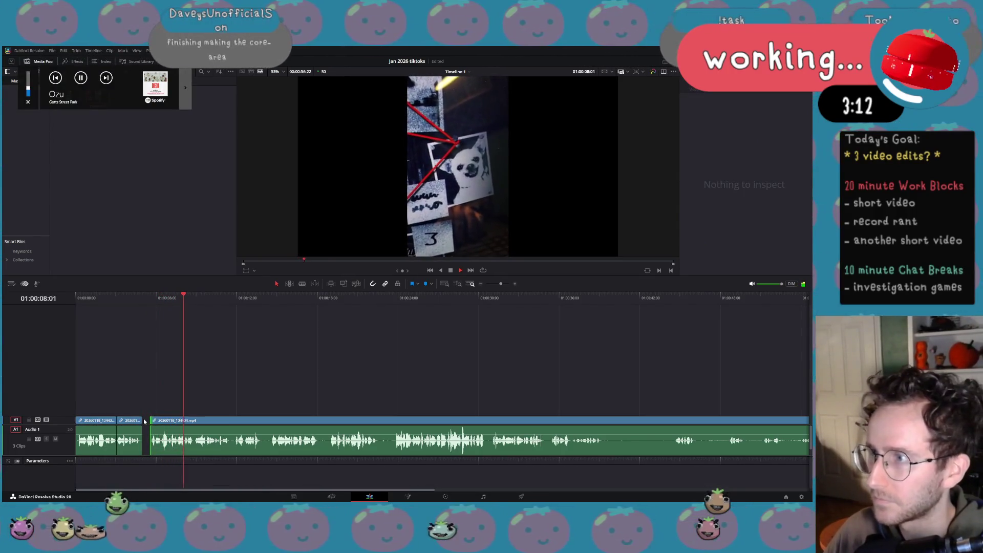
Split at 06:26, delete the short piece to close the gap, and replay from the start.
{"action": "left_click", "coordinate": [168, 298]}
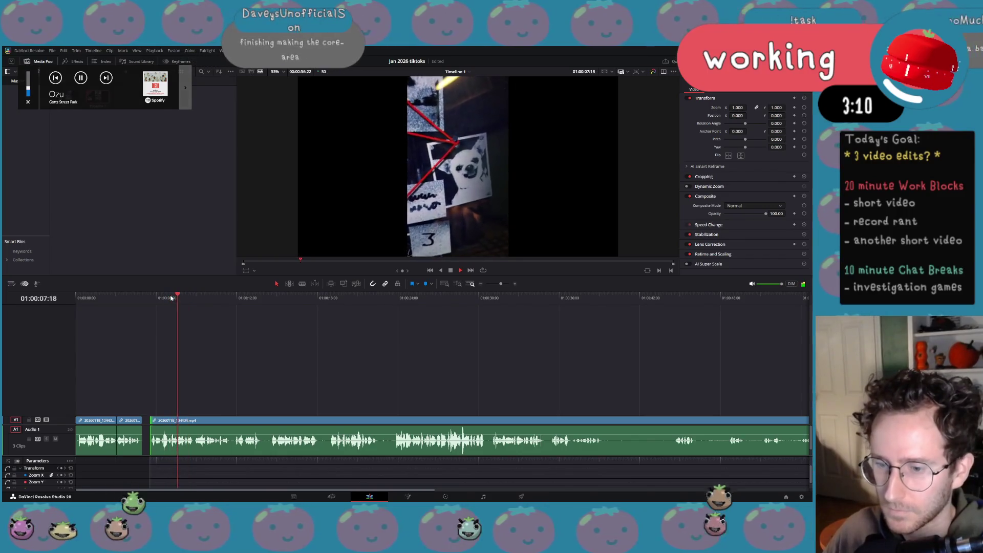
{"action": "left_click", "coordinate": [168, 298]}
{"action": "left_click", "coordinate": [168, 298]}
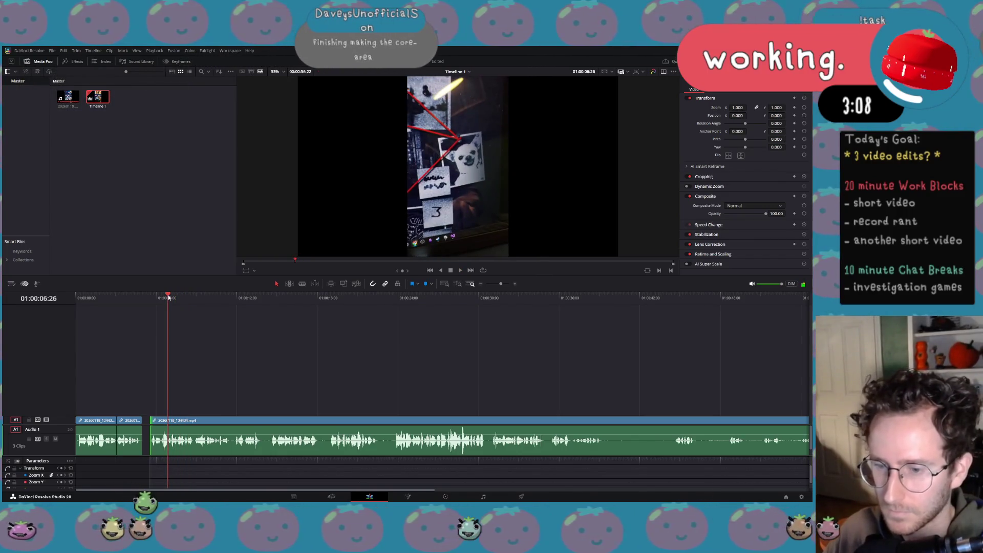
{"action": "key", "text": "ctrl+b"}
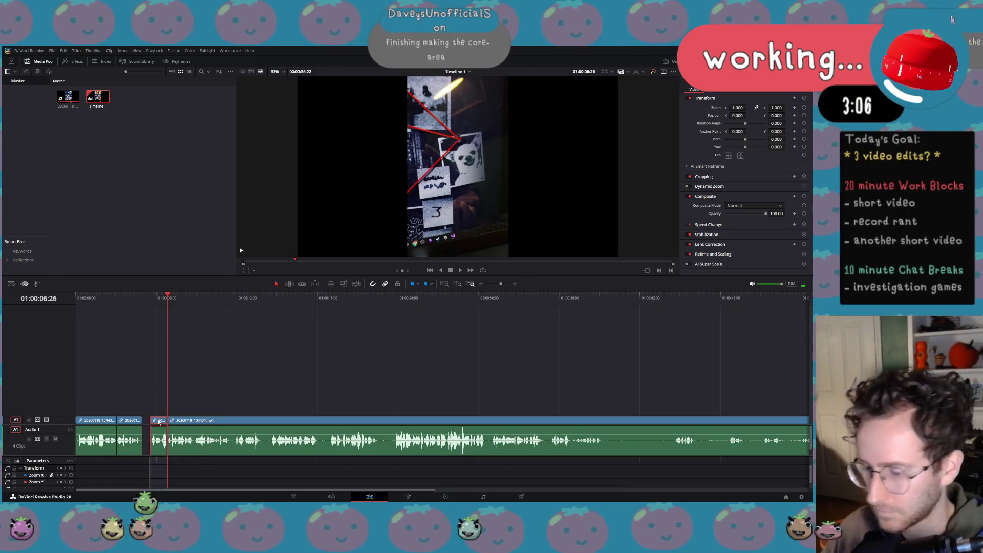
{"action": "left_click", "coordinate": [163, 420]}
{"action": "key", "text": "Delete"}
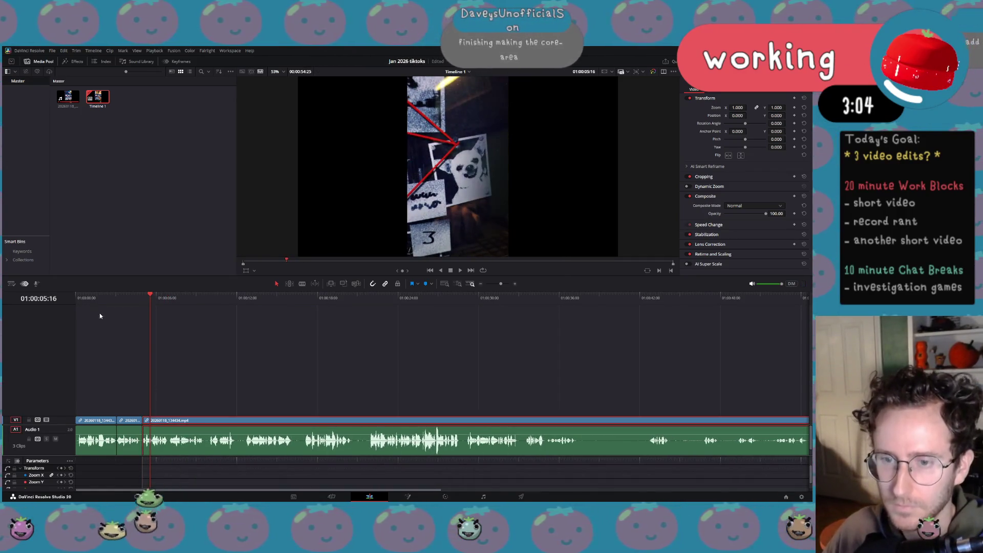
{"action": "key", "text": "Home"}
{"action": "key", "text": "space"}
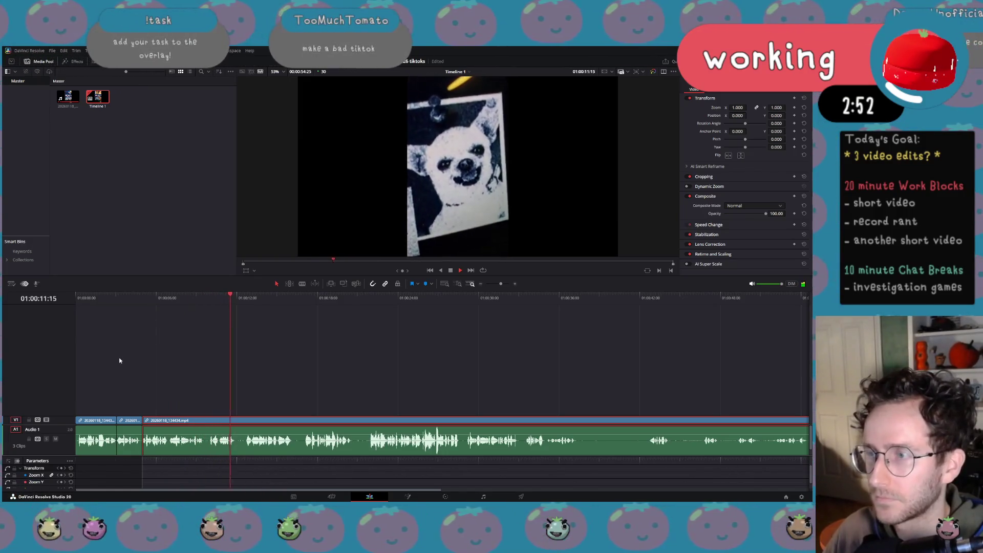
{"action": "key", "text": "space"}
Split at 10:19, delete the short piece before it, then add another split at 10:15.
{"action": "left_click_drag", "start_coordinate": [223, 303], "coordinate": [219, 300]}
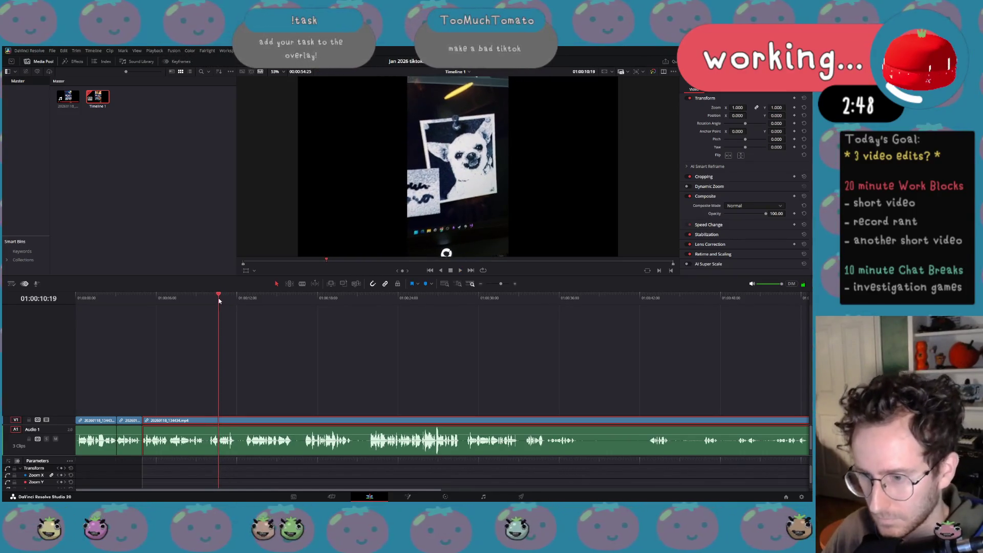
{"action": "key", "text": "ctrl+b"}
{"action": "left_click_drag", "start_coordinate": [219, 300], "coordinate": [204, 299]}
{"action": "left_click", "coordinate": [211, 420]}
{"action": "key", "text": "Delete"}
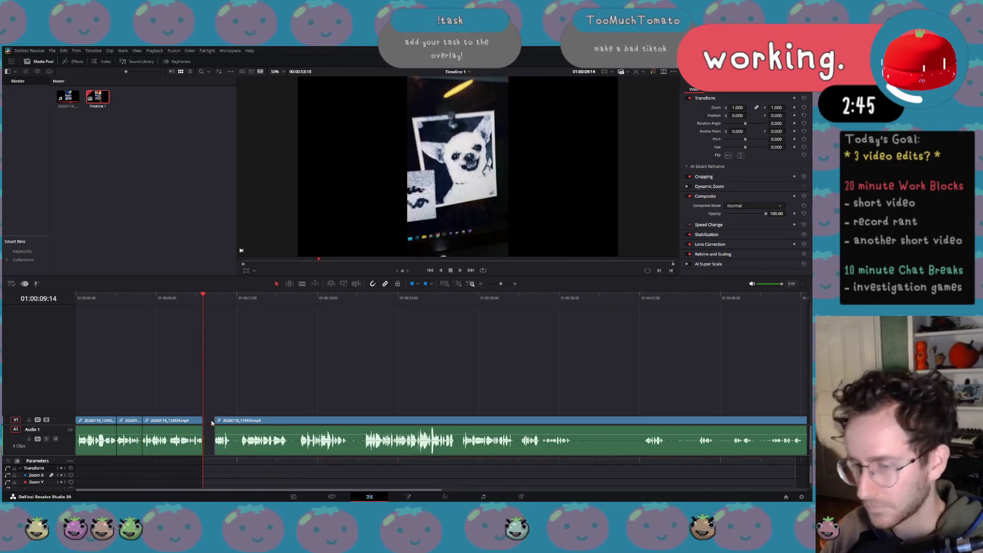
{"action": "key", "text": "space"}
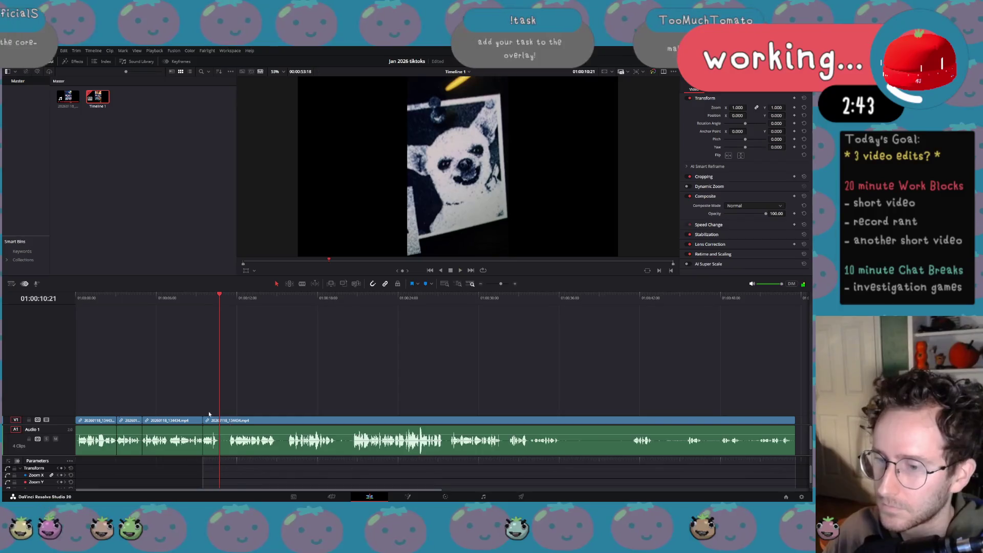
{"action": "left_click", "coordinate": [217, 295]}
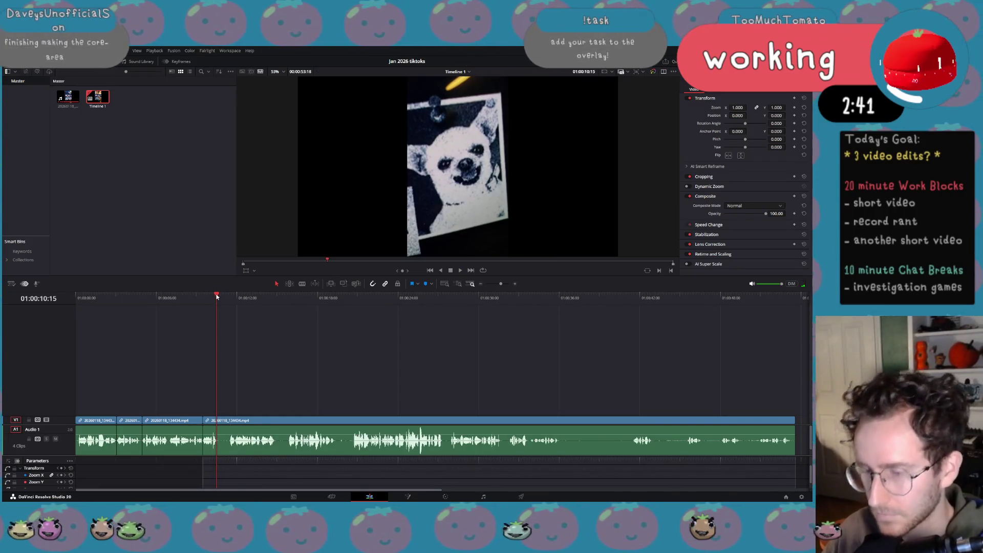
{"action": "key", "text": "ctrl+b"}
{"action": "key", "text": "space"}
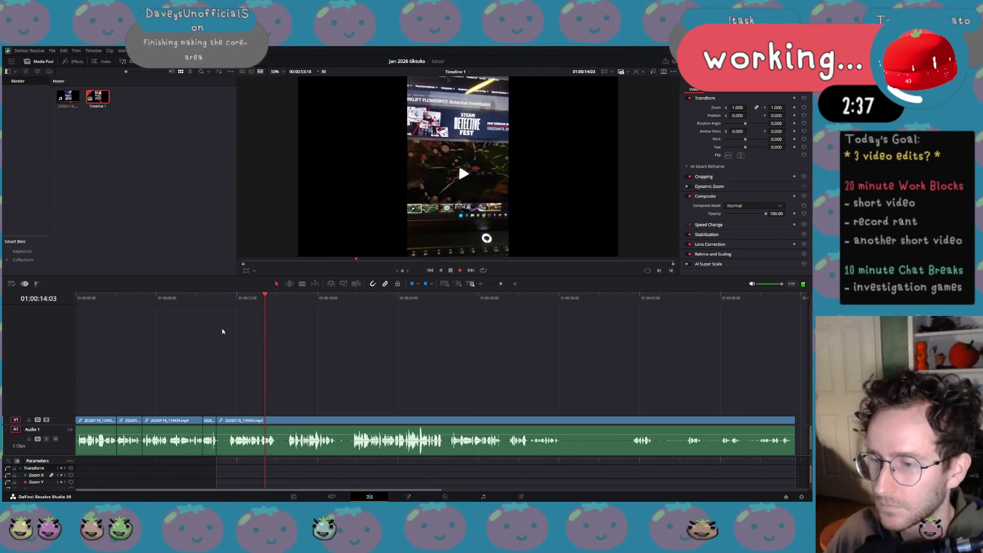
Split one frame before 11:27, delete the new short piece, and play back to 13:14.
{"action": "left_click", "coordinate": [233, 305]}
{"action": "left_click_drag", "start_coordinate": [233, 304], "coordinate": [236, 303]}
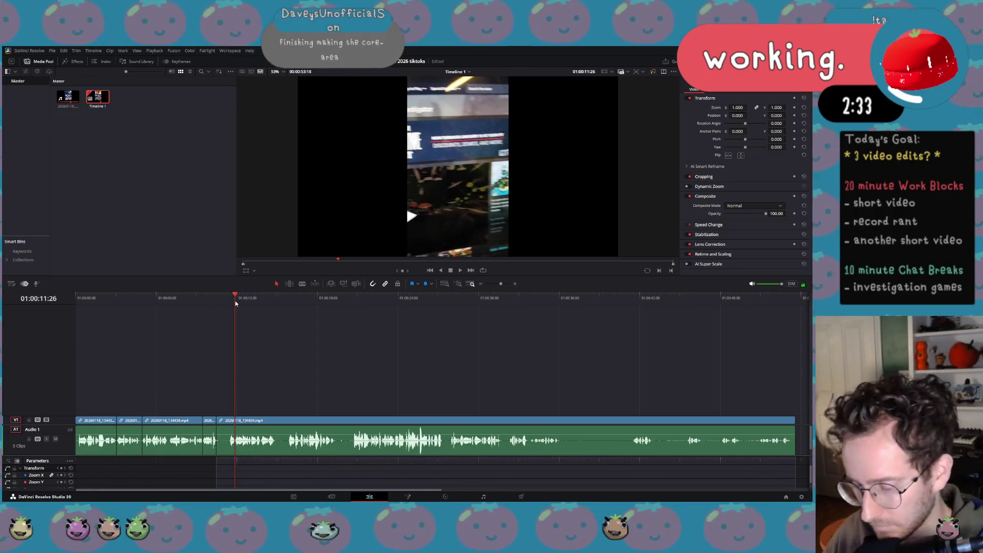
{"action": "key", "text": "Left"}
{"action": "key", "text": "ctrl+b"}
{"action": "left_click", "coordinate": [232, 422]}
{"action": "key", "text": "Delete"}
{"action": "key", "text": "space"}
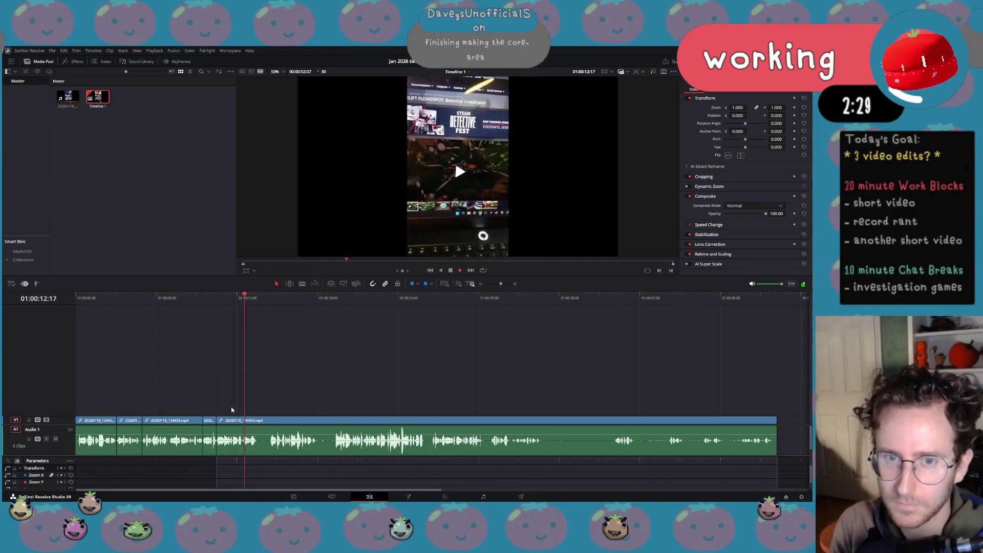
{"action": "key", "text": "space"}
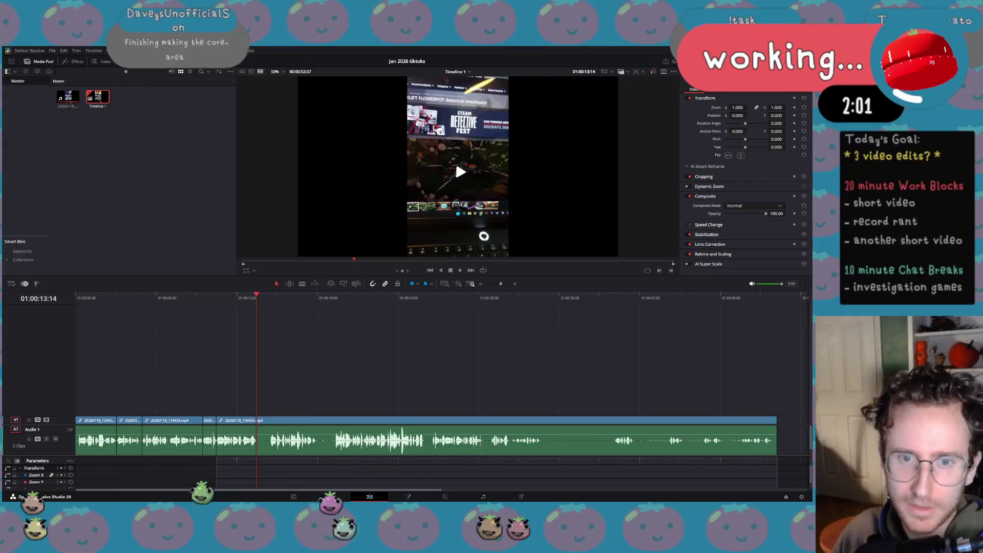
{"action": "key", "text": "alt+Tab"}
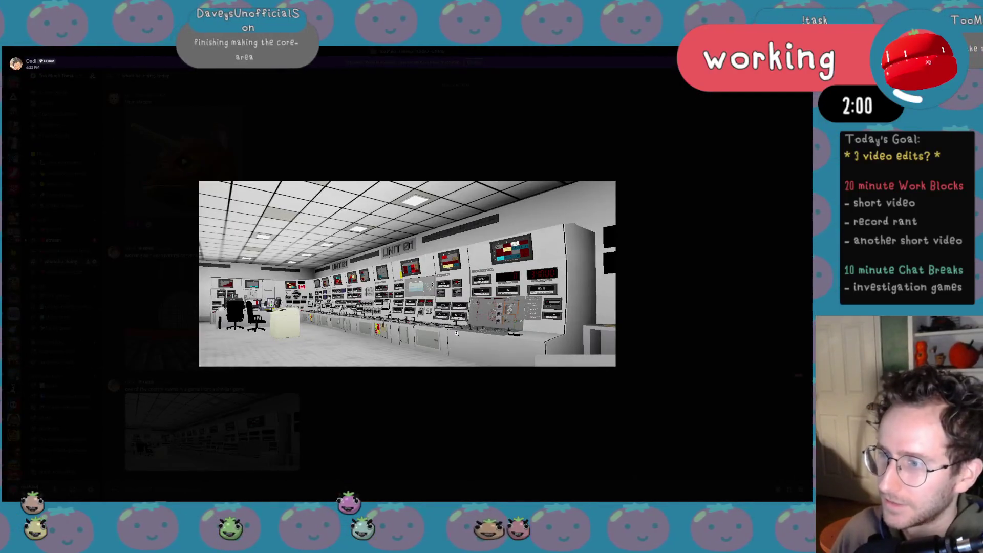
View the control-room footage full screen, turning toward the right-hand panels, then return to Resolve.
{"action": "key", "text": "alt+Tab"}
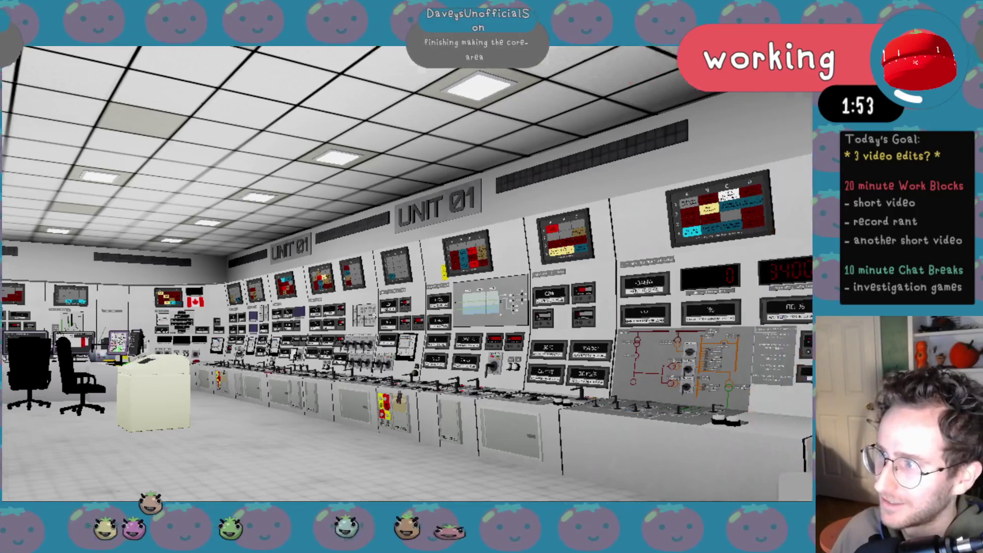
{"action": "left_click_drag", "start_coordinate": [289, 327], "coordinate": [373, 314]}
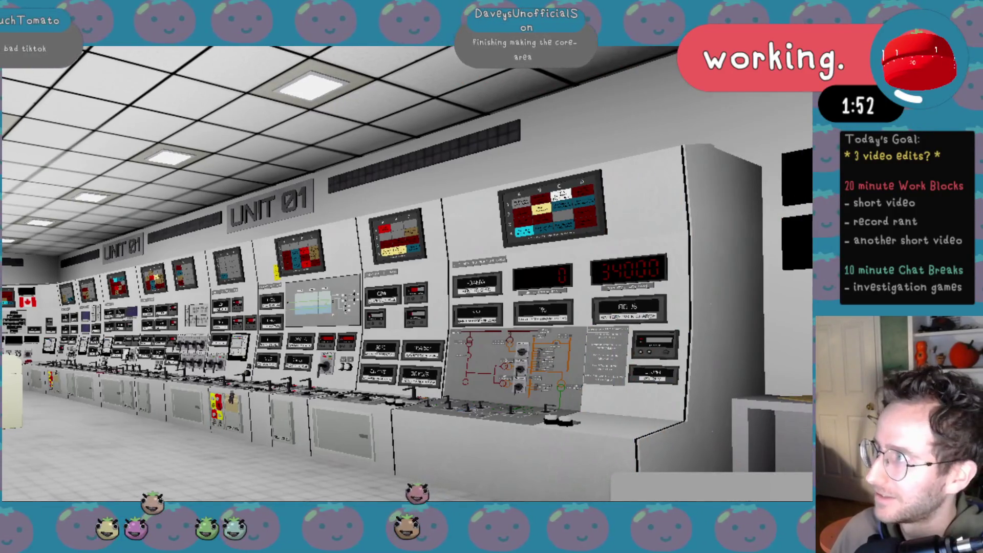
{"action": "key", "text": "alt+Tab"}
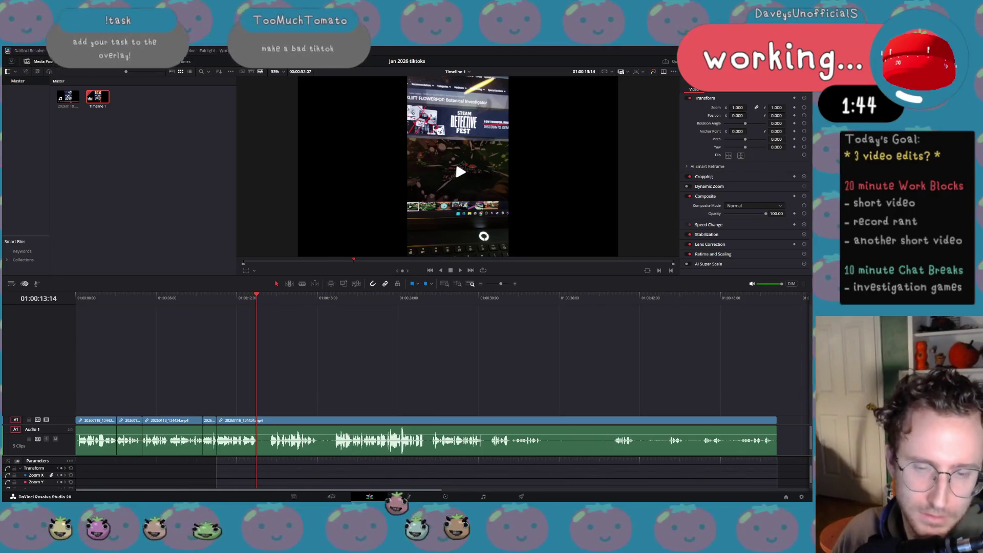
{"action": "key", "text": "alt+Tab"}
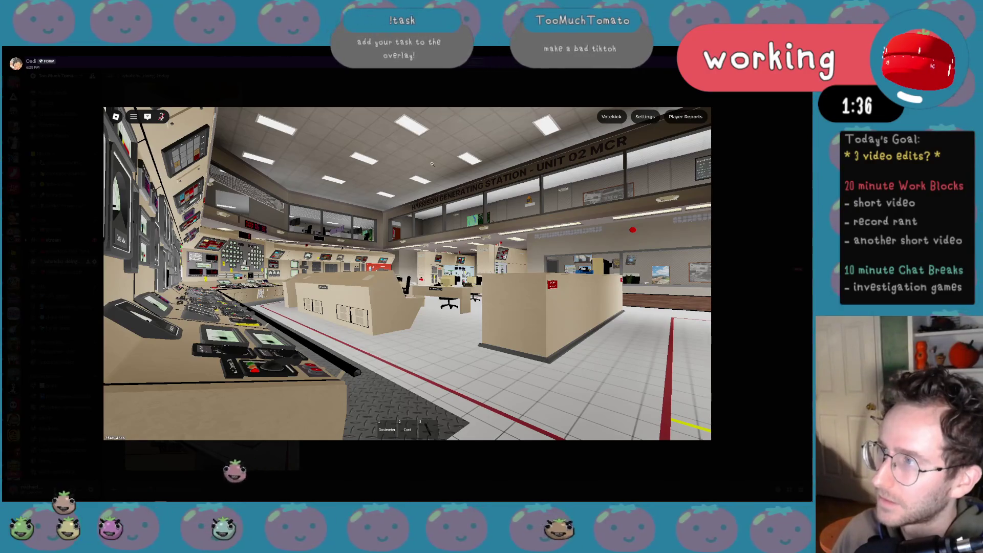
{"action": "key", "text": "alt+Tab"}
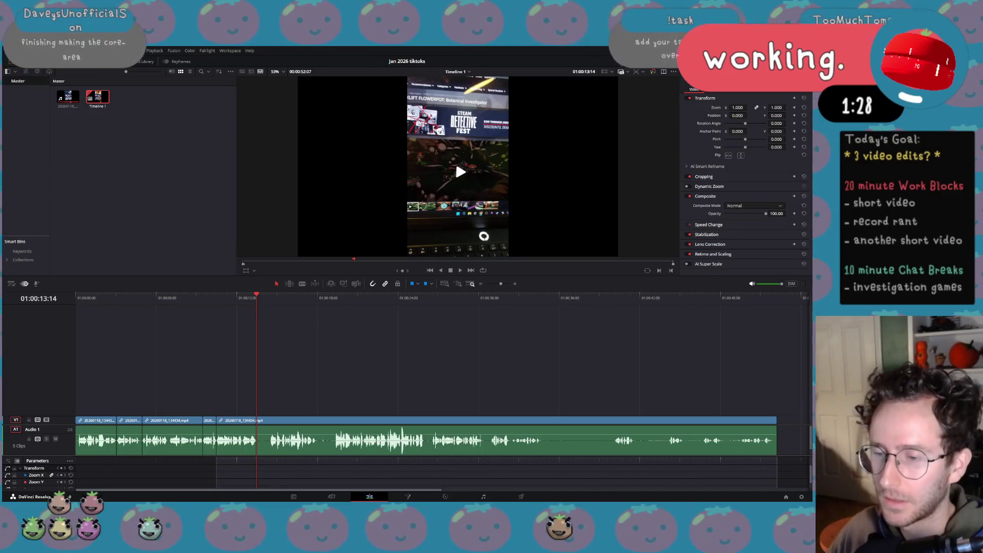
Split the last clip at 25:27 and again at 19:09.
{"action": "left_click", "coordinate": [248, 299]}
{"action": "key", "text": "space"}
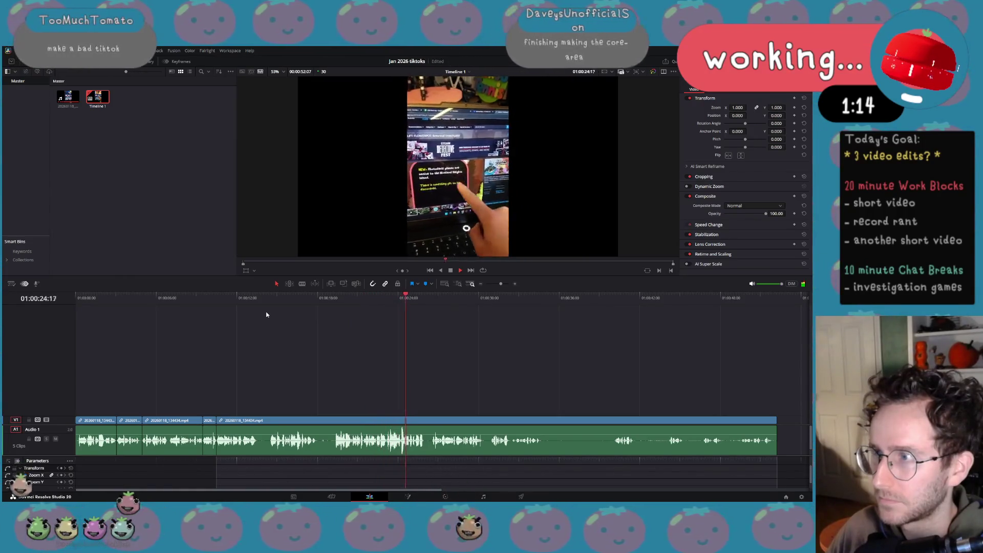
{"action": "left_click", "coordinate": [424, 302]}
{"action": "left_click", "coordinate": [434, 445]}
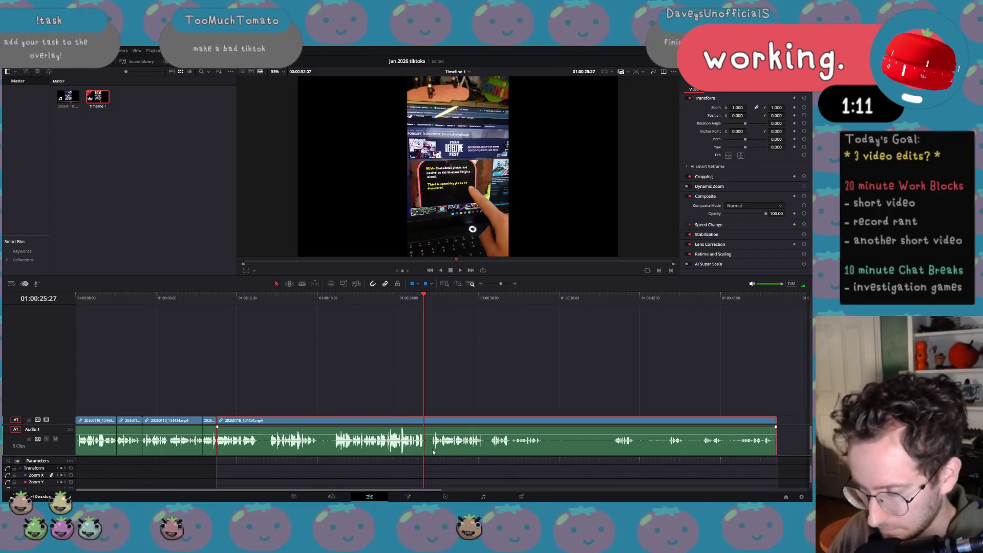
{"action": "key", "text": "ctrl+b"}
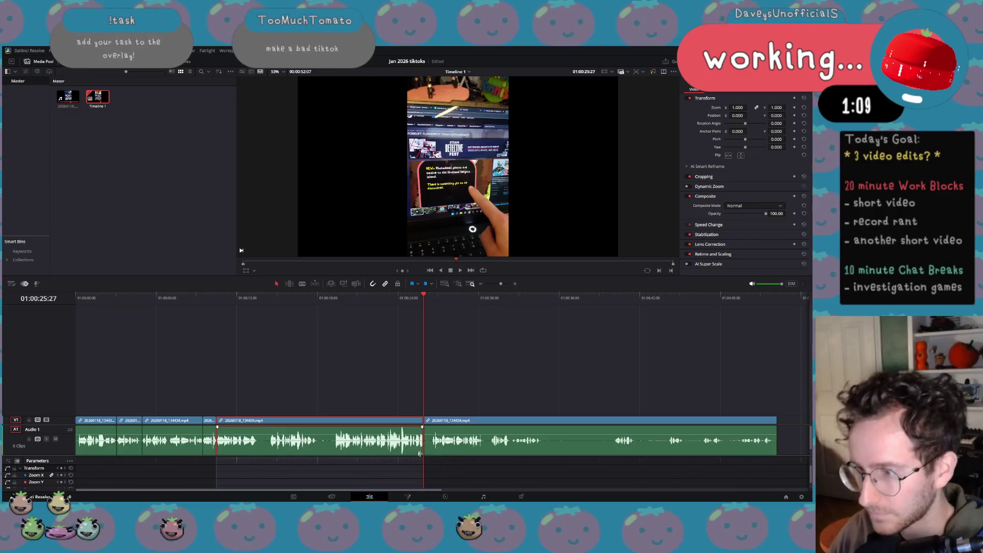
{"action": "left_click", "coordinate": [336, 305]}
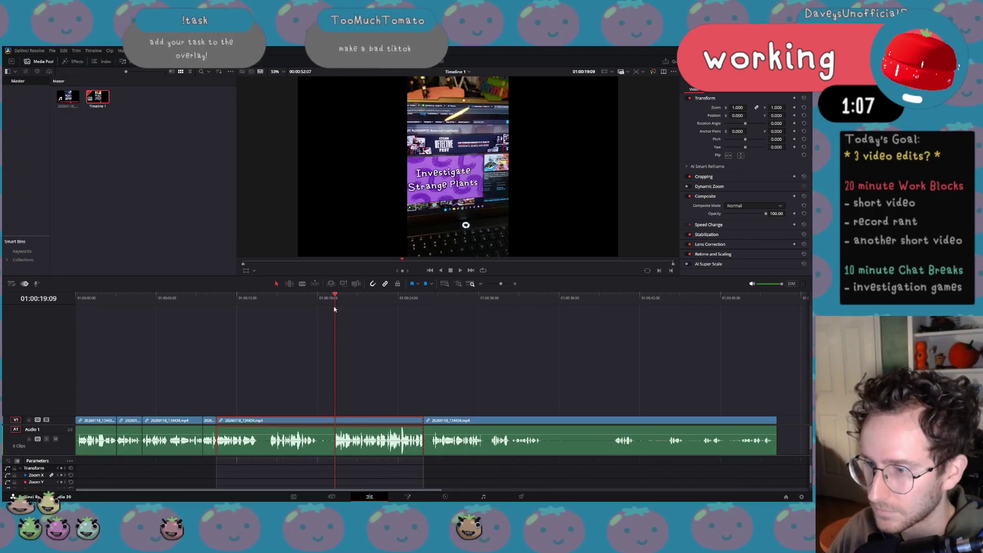
{"action": "key", "text": "ctrl+b"}
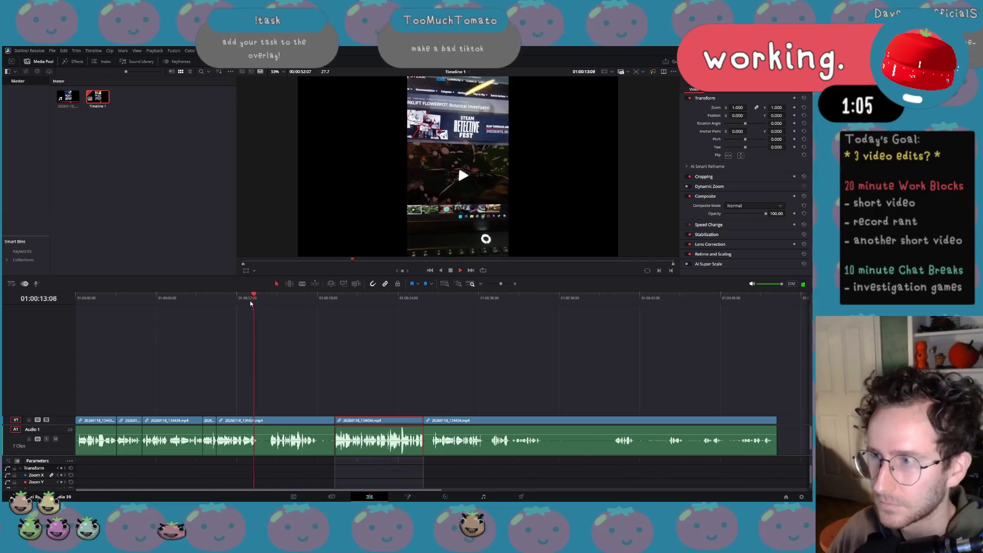
Replay from 11:24, add a split at 13:14, and deselect all clips.
{"action": "left_click", "coordinate": [234, 298]}
{"action": "key", "text": "space"}
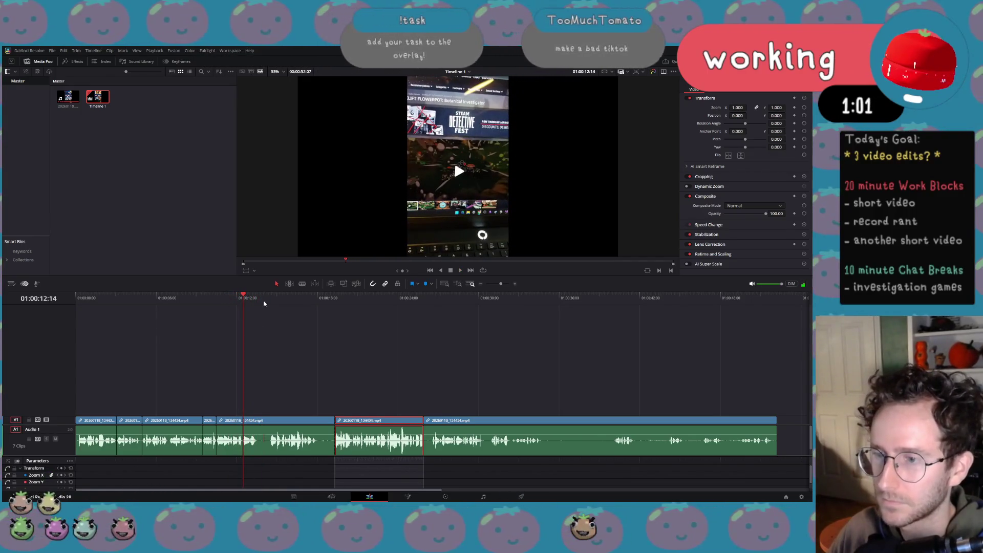
{"action": "key", "text": "space"}
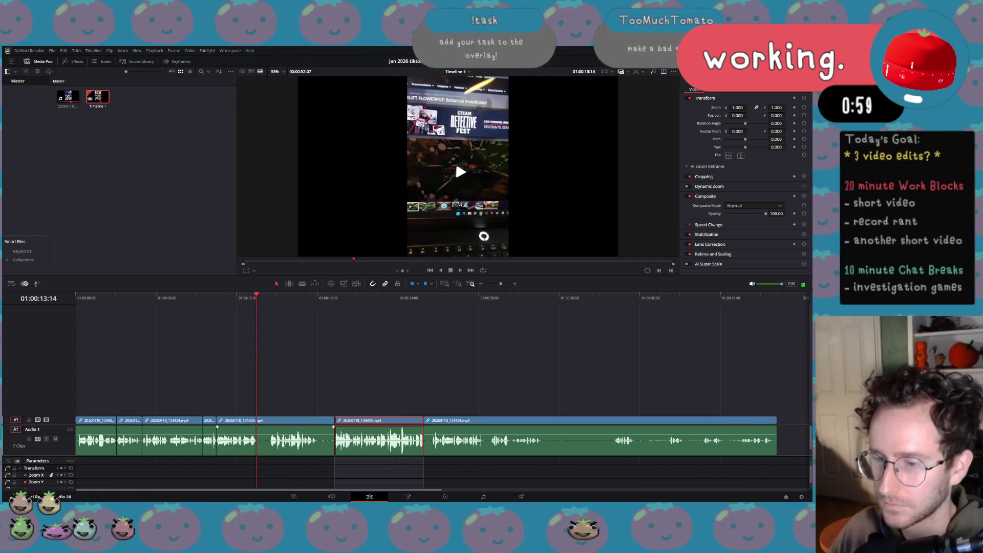
{"action": "key", "text": "ctrl+b"}
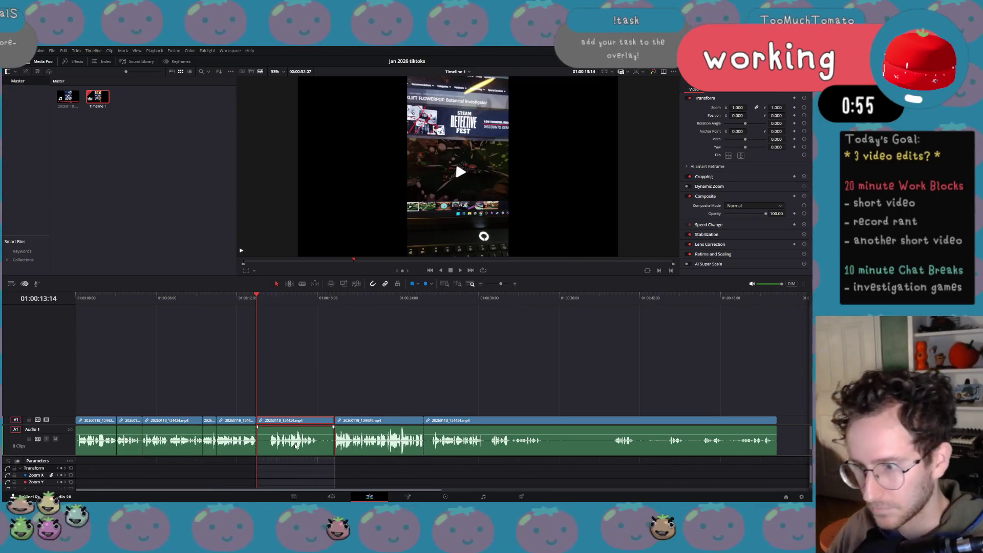
{"action": "left_click", "coordinate": [305, 405]}
{"action": "key", "text": "XF86AudioLowerVolume"}
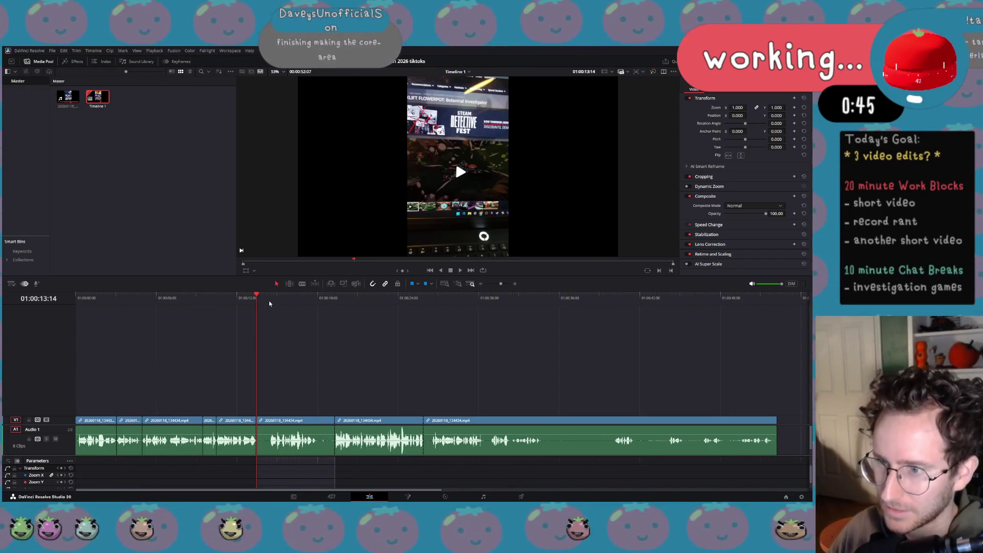
Review the cuts from around 14 seconds and replay from about 11 seconds to find the cut point.
{"action": "left_click_drag", "start_coordinate": [269, 304], "coordinate": [269, 311]}
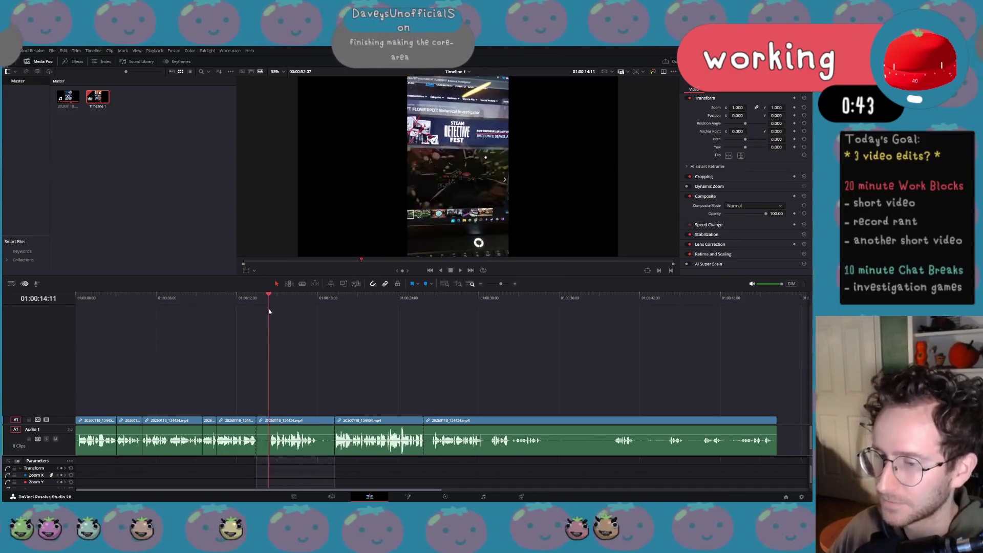
{"action": "key", "text": "space"}
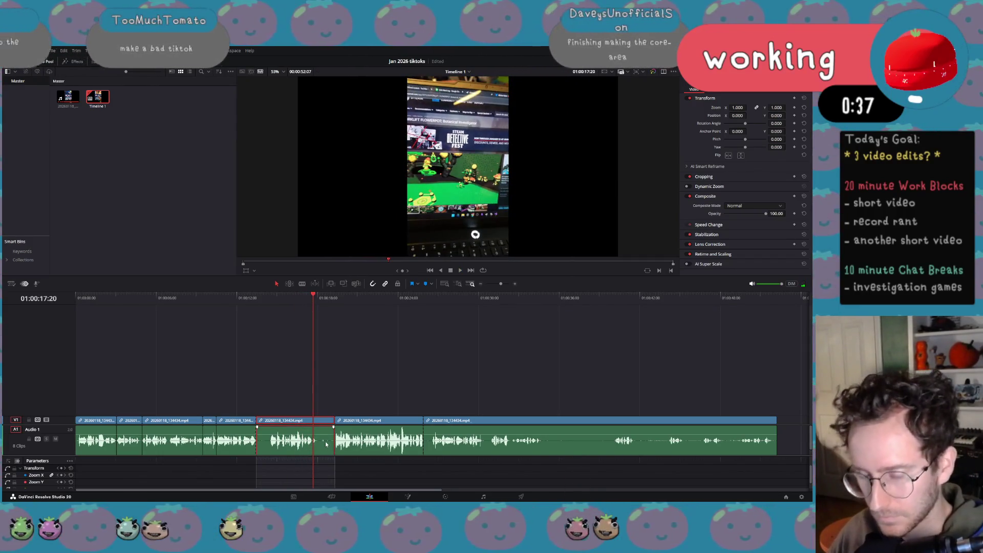
{"action": "key", "text": "space"}
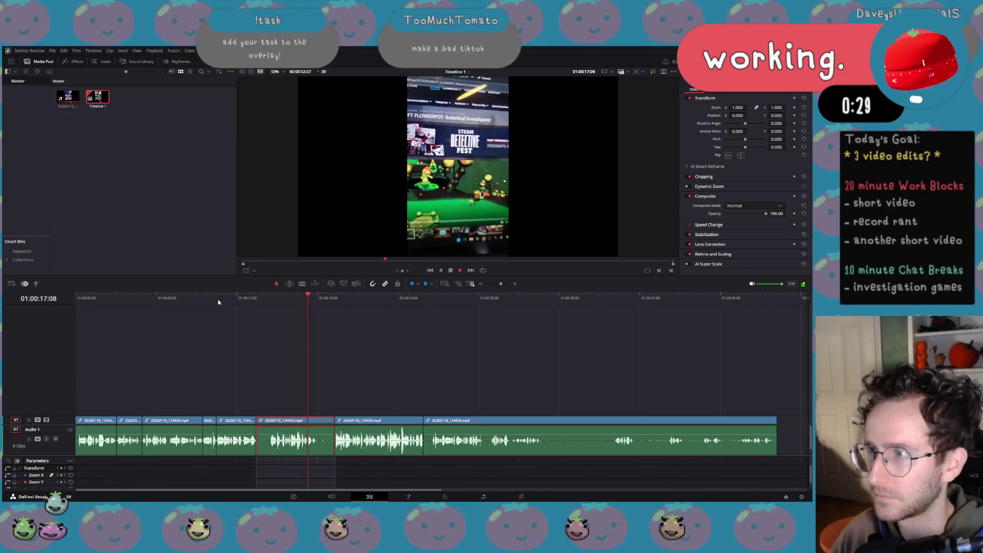
{"action": "key", "text": "space"}
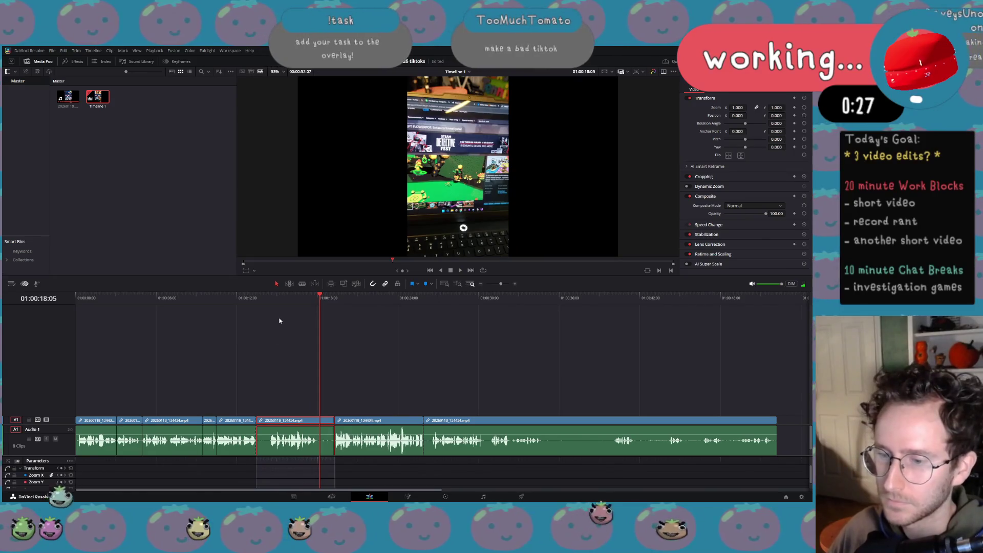
{"action": "left_click", "coordinate": [221, 300]}
{"action": "key", "text": "space"}
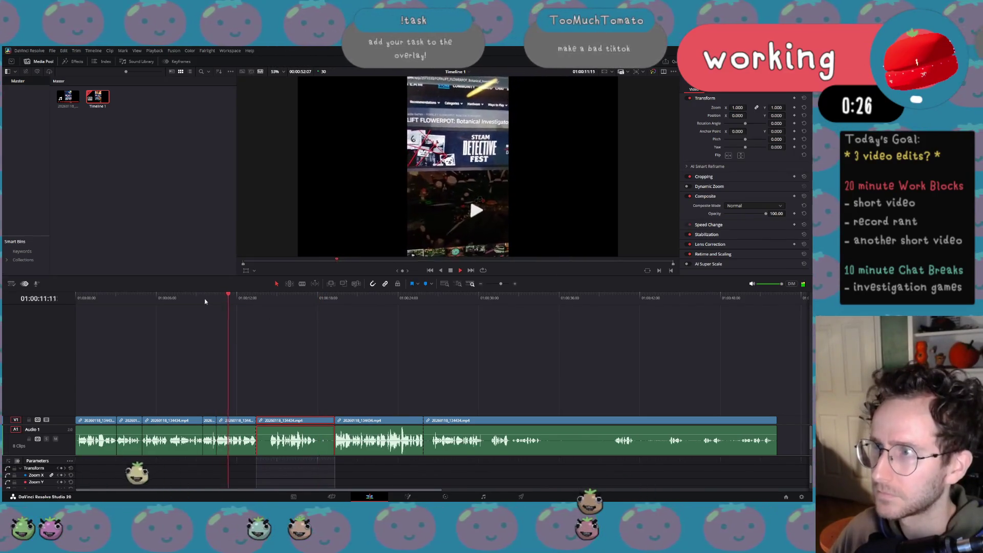
{"action": "left_click", "coordinate": [204, 299]}
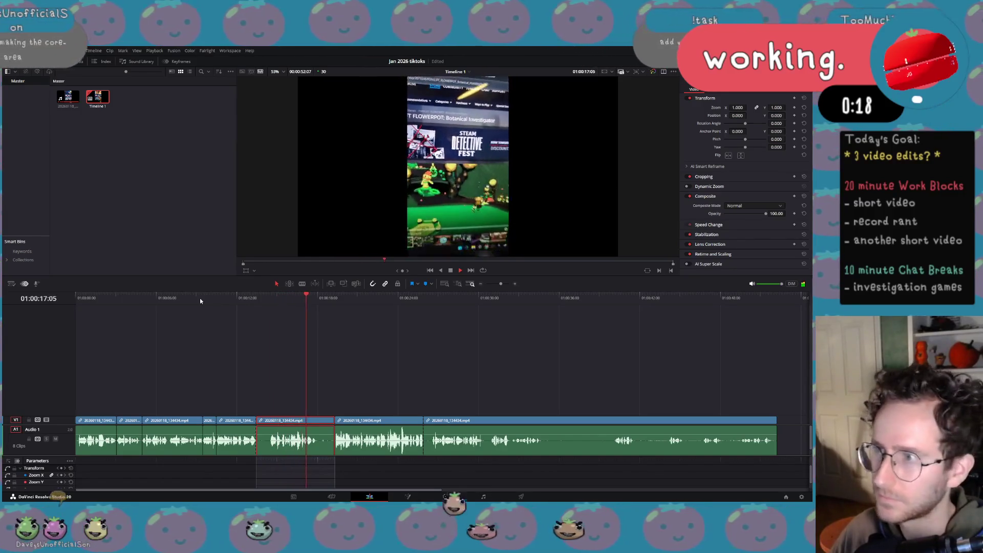
{"action": "key", "text": "space"}
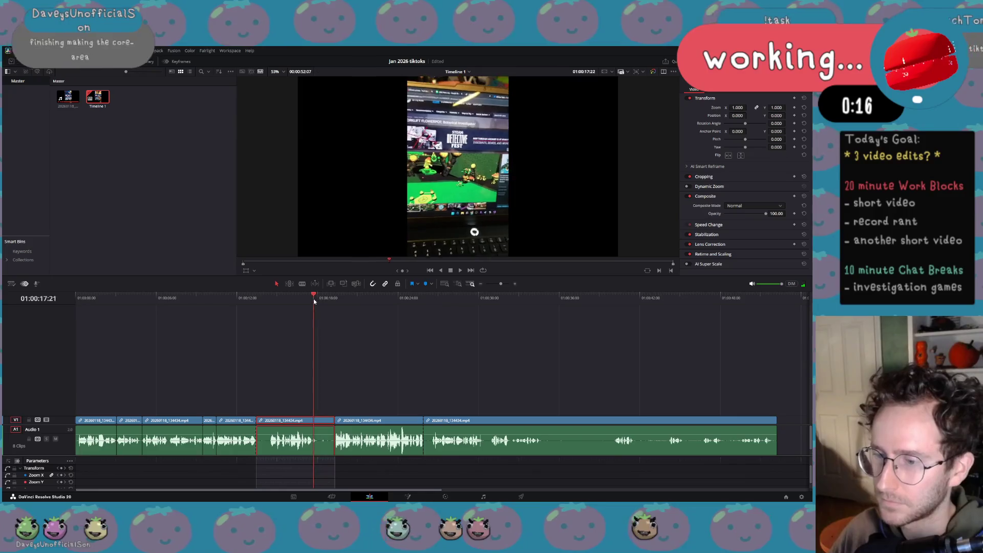
Split at the chosen point, delete the unwanted piece to close the gap, and replay across the cut.
{"action": "left_click_drag", "start_coordinate": [314, 301], "coordinate": [315, 302]}
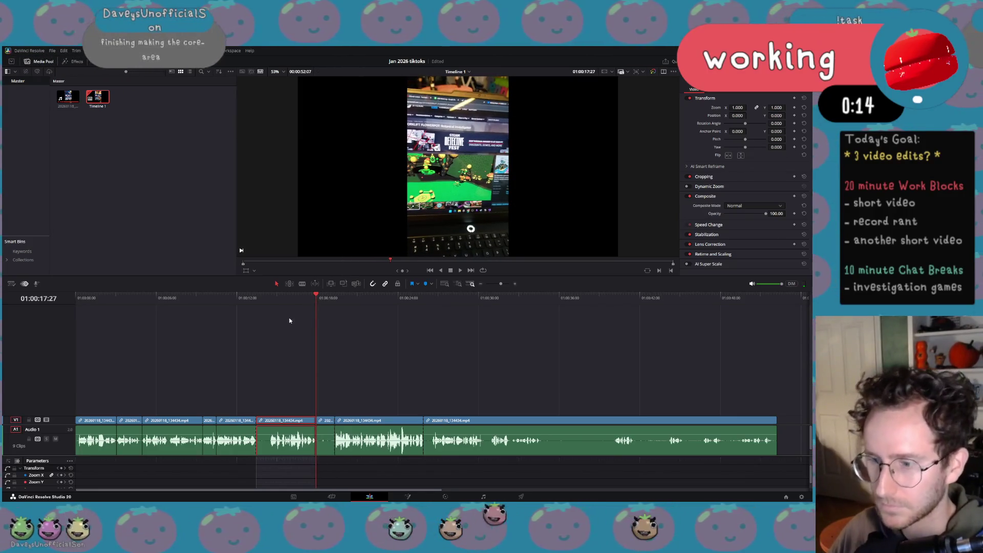
{"action": "key", "text": "ctrl+b"}
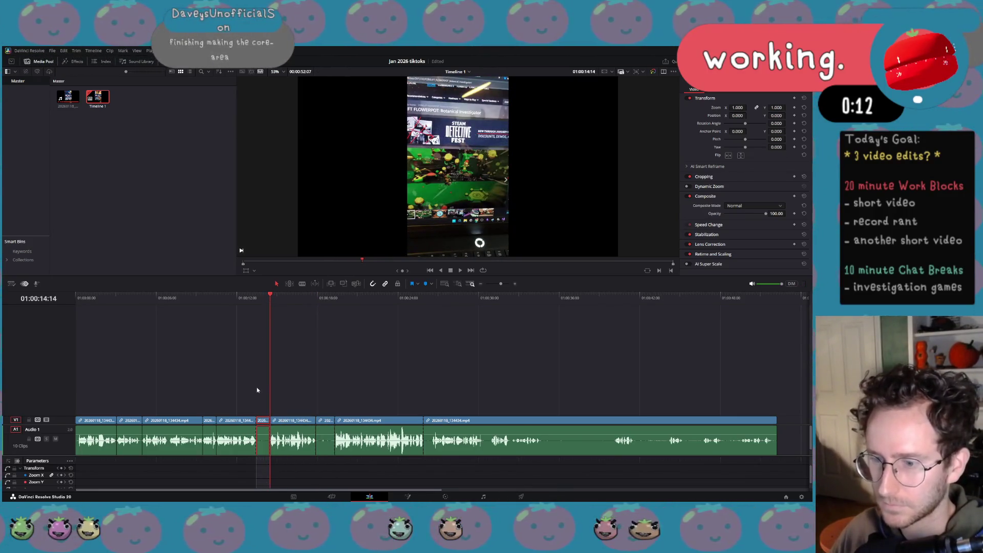
{"action": "left_click", "coordinate": [255, 441]}
{"action": "key", "text": "BackSpace"}
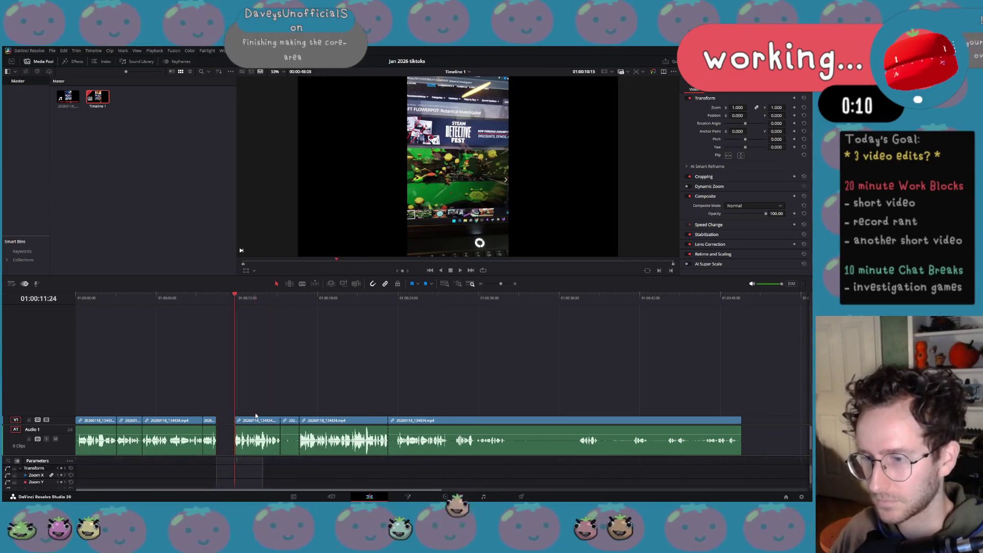
{"action": "key", "text": "BackSpace"}
{"action": "key", "text": "space"}
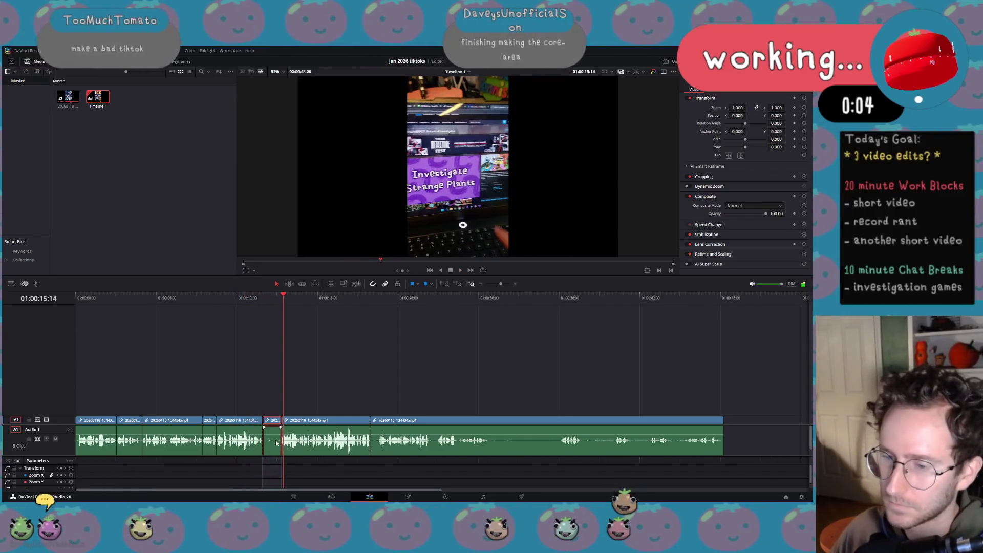
{"action": "key", "text": "space"}
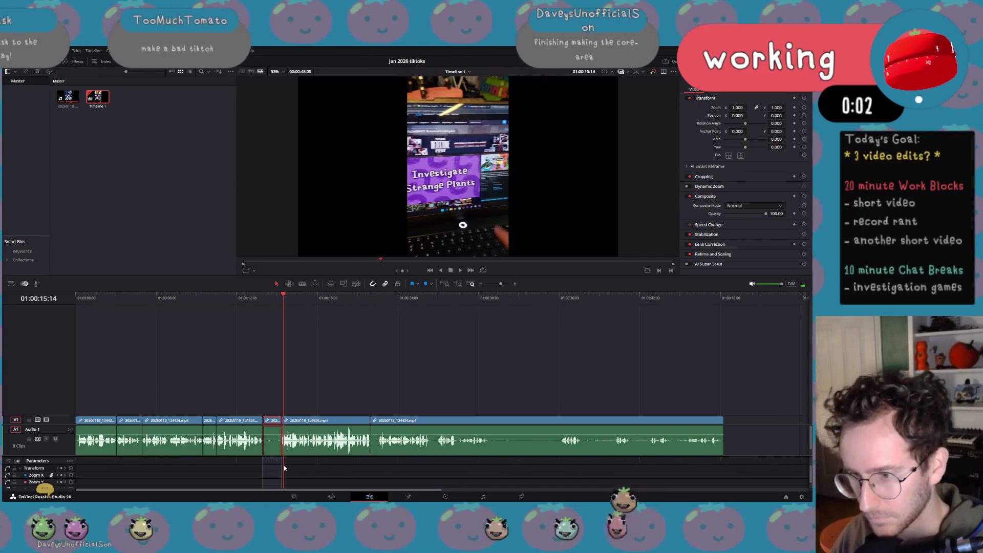
{"action": "key", "text": "Left"}
{"action": "key", "text": "Left"}
{"action": "key", "text": "Left"}
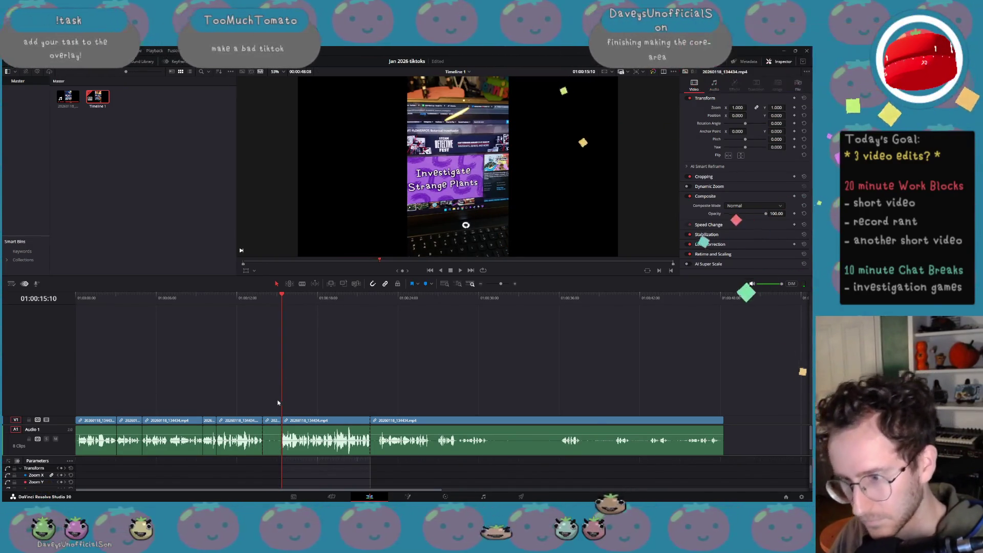
Delete the short leftover audio piece and slide the next clip left into the gap.
{"action": "left_click", "coordinate": [272, 441]}
{"action": "key", "text": "Delete"}
{"action": "left_click", "coordinate": [302, 450]}
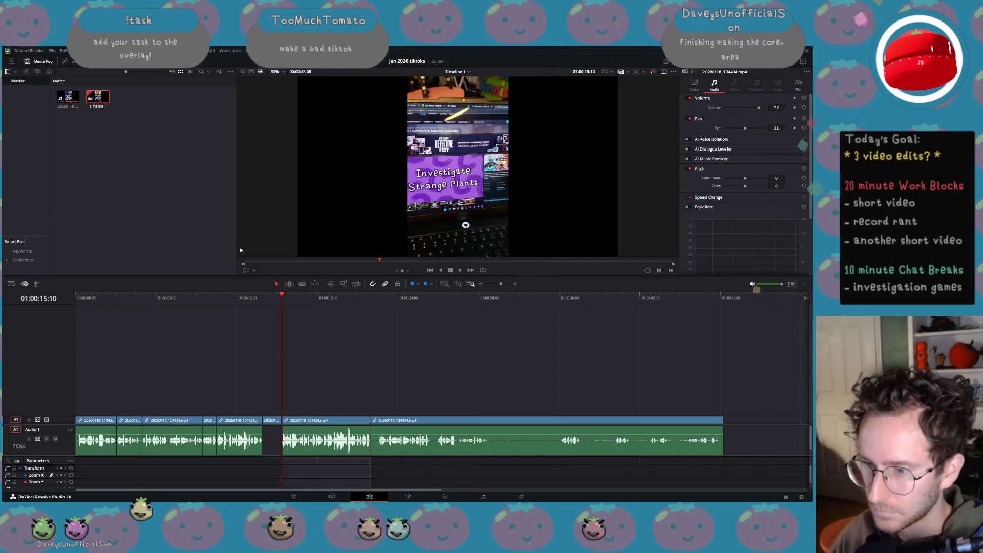
{"action": "left_click_drag", "start_coordinate": [302, 450], "coordinate": [302, 453]}
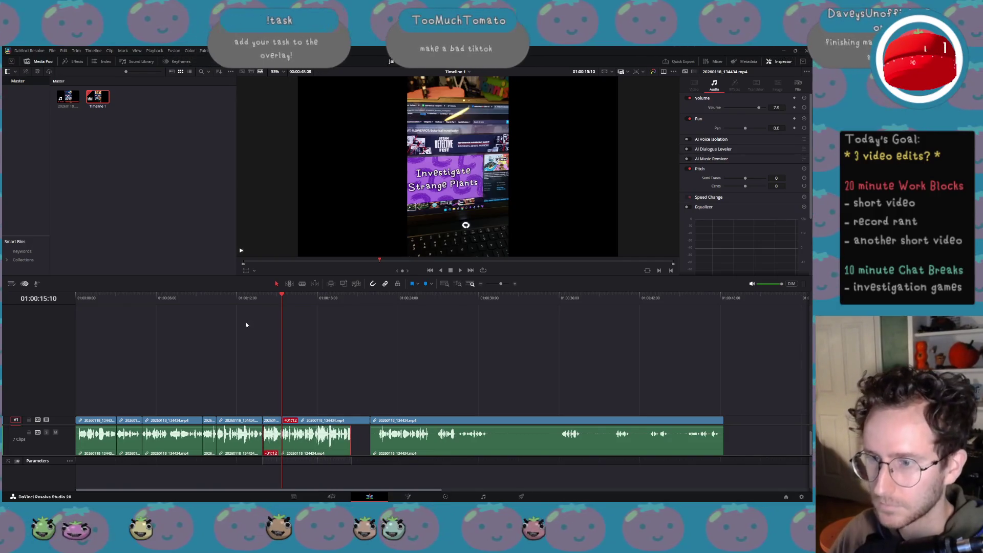
{"action": "left_click", "coordinate": [254, 301]}
{"action": "key", "text": "space"}
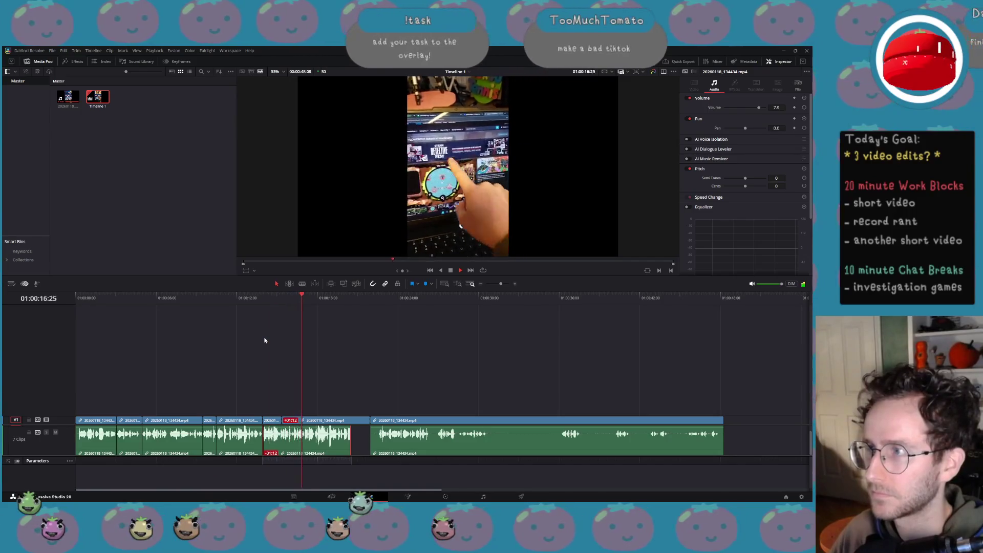
{"action": "key", "text": "space"}
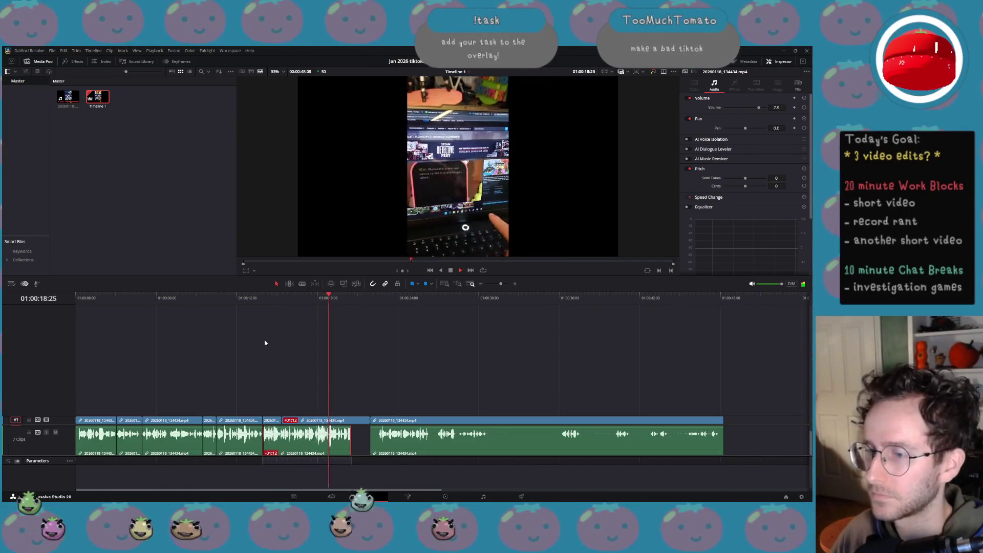
Split just before 15 seconds, trim the clip start by about 1:18 and its audio by 2:06.
{"action": "left_click", "coordinate": [267, 299]}
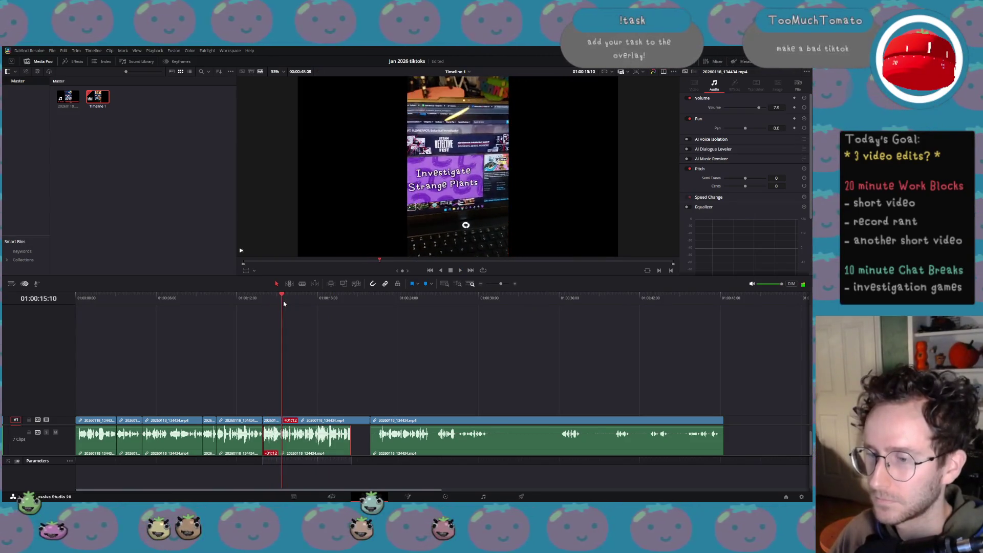
{"action": "left_click", "coordinate": [277, 302]}
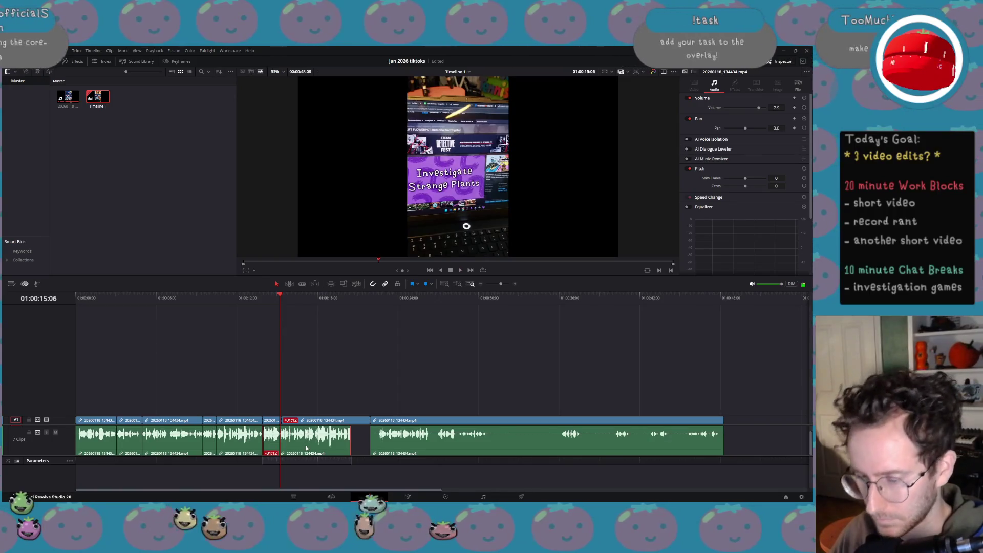
{"action": "key", "text": "ctrl+b"}
{"action": "key", "text": "space"}
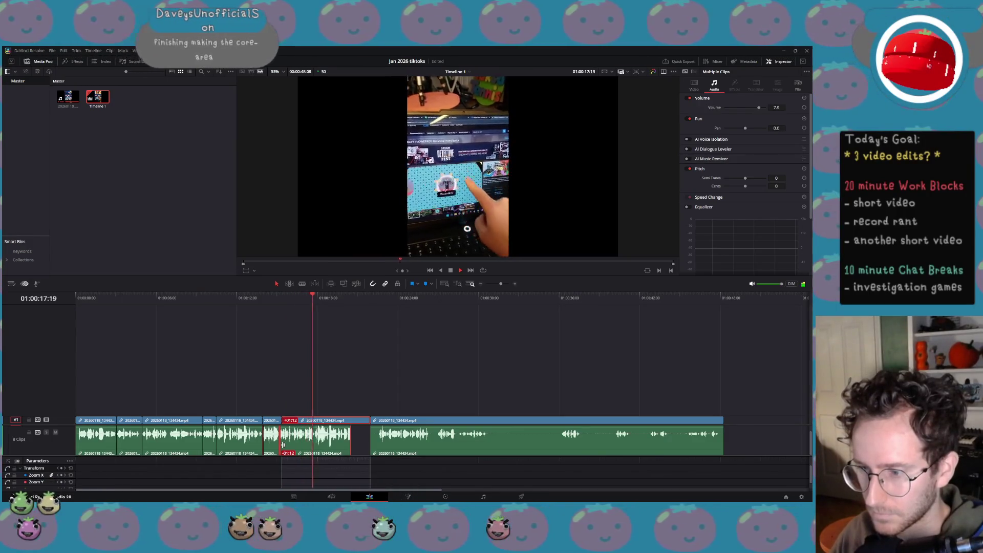
{"action": "mouse_move", "coordinate": [283, 445]}
{"action": "left_mouse_down"}
{"action": "mouse_move", "coordinate": [305, 444]}
{"action": "mouse_move", "coordinate": [283, 445]}
{"action": "left_mouse_up"}
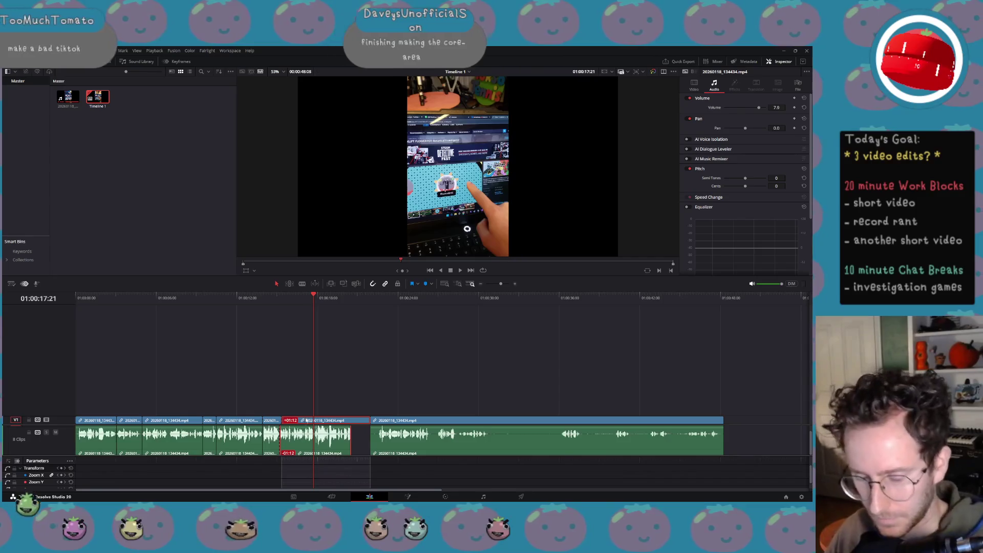
{"action": "left_click", "coordinate": [346, 440]}
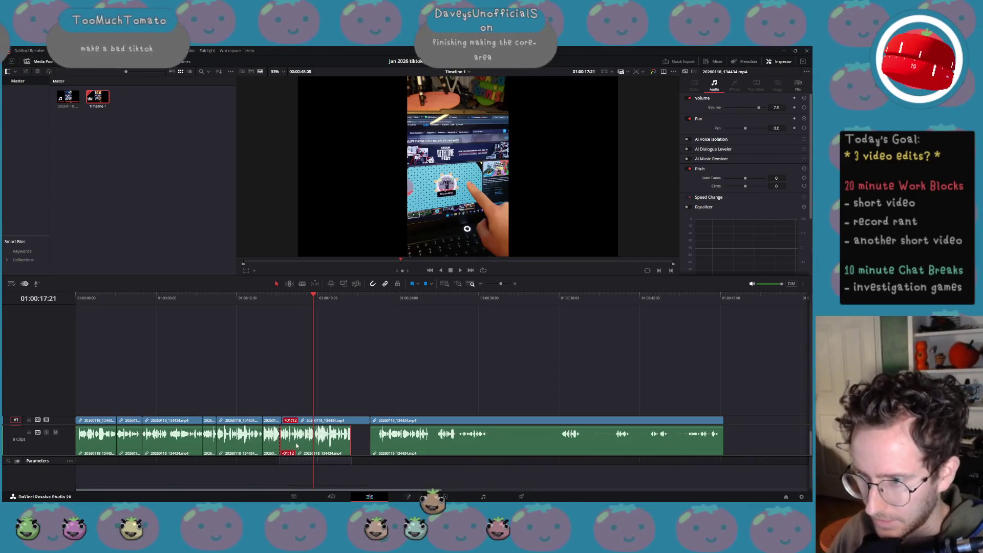
{"action": "mouse_move", "coordinate": [286, 444]}
{"action": "left_mouse_down"}
{"action": "mouse_move", "coordinate": [315, 441]}
{"action": "mouse_move", "coordinate": [280, 382]}
{"action": "left_mouse_up"}
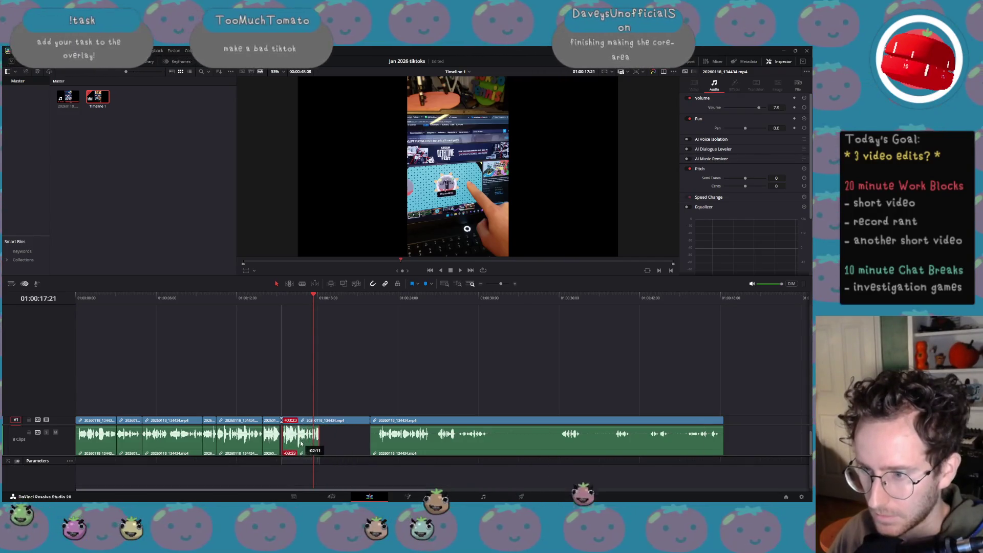
{"action": "key", "text": "space"}
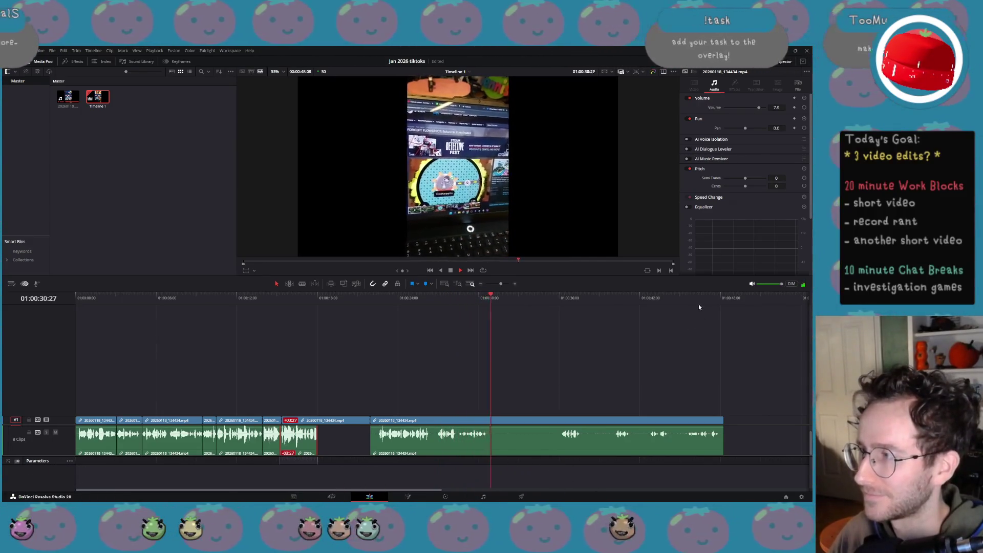
Enlarge the preview by shrinking the timeline area and continue playback.
{"action": "key", "text": "space"}
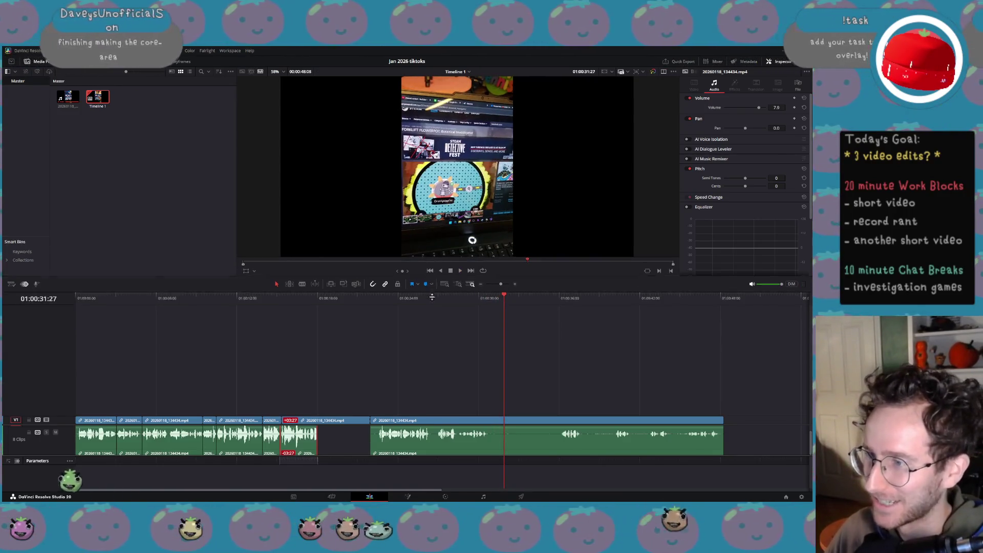
{"action": "left_click_drag", "start_coordinate": [432, 281], "coordinate": [435, 370]}
{"action": "key", "text": "space"}
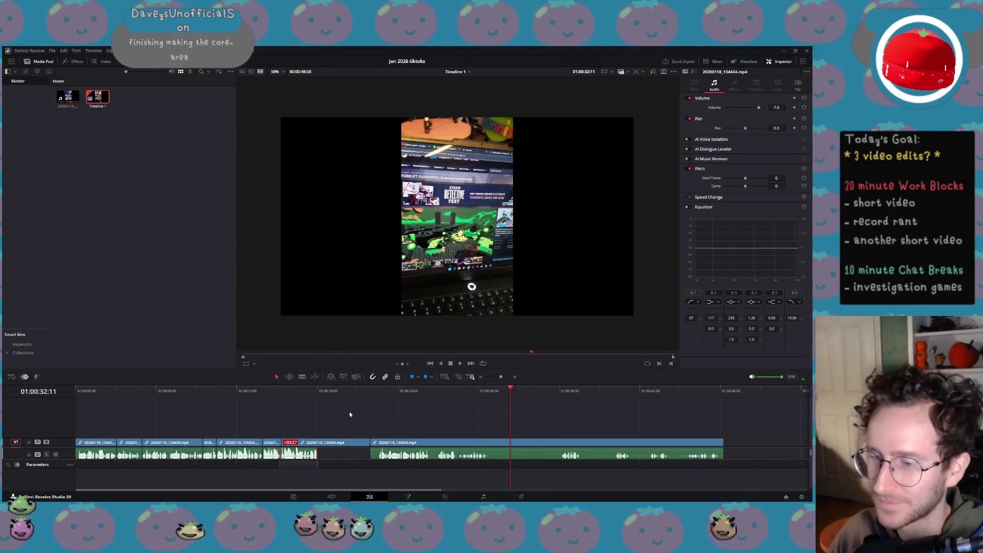
{"action": "scroll", "coordinate": [400, 285], "scroll_direction": "up", "scroll_amount": 3}
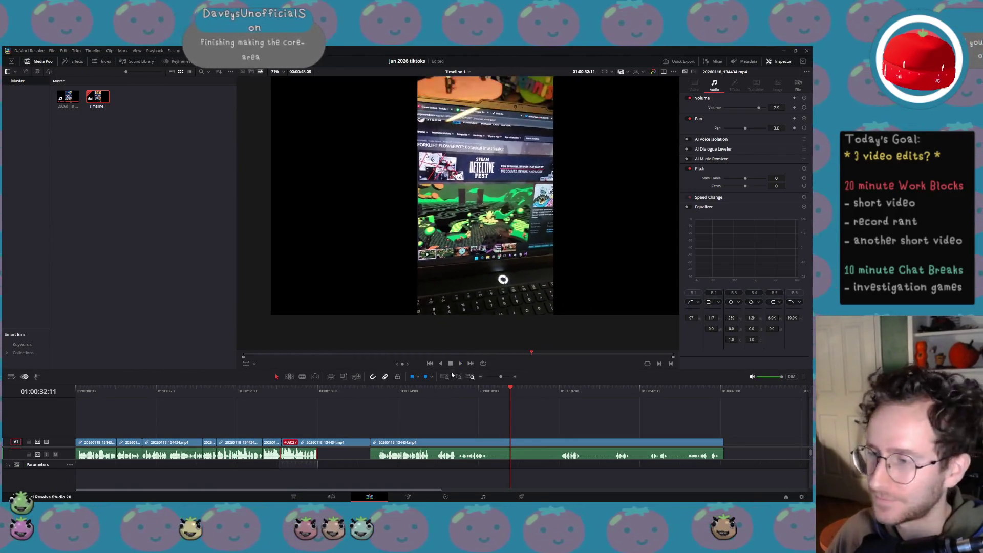
{"action": "key", "text": "XF86AudioPlay"}
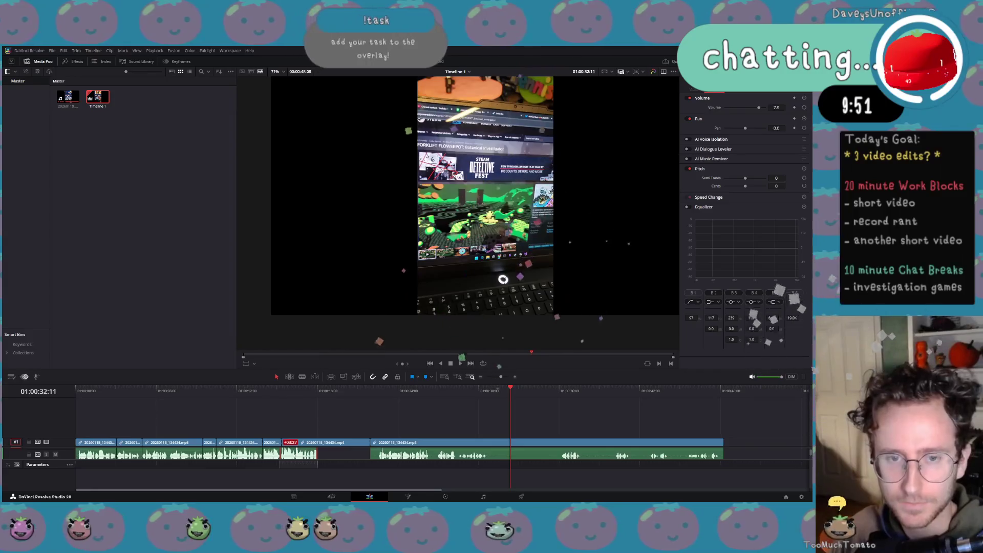
Review from about 23 seconds, then split the long audio clip at 01:00:26:09.
{"action": "key", "text": "Home"}
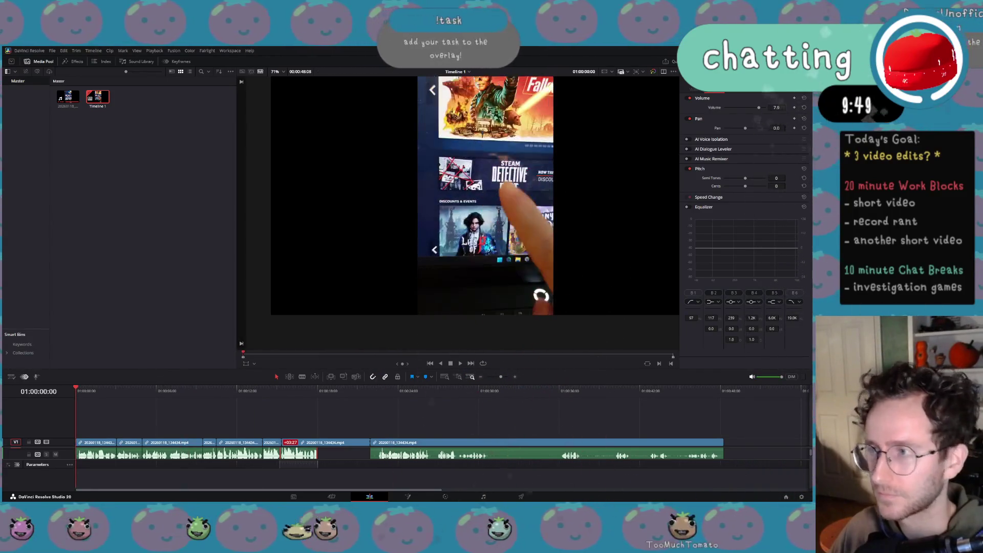
{"action": "left_click", "coordinate": [377, 391]}
{"action": "key", "text": "space"}
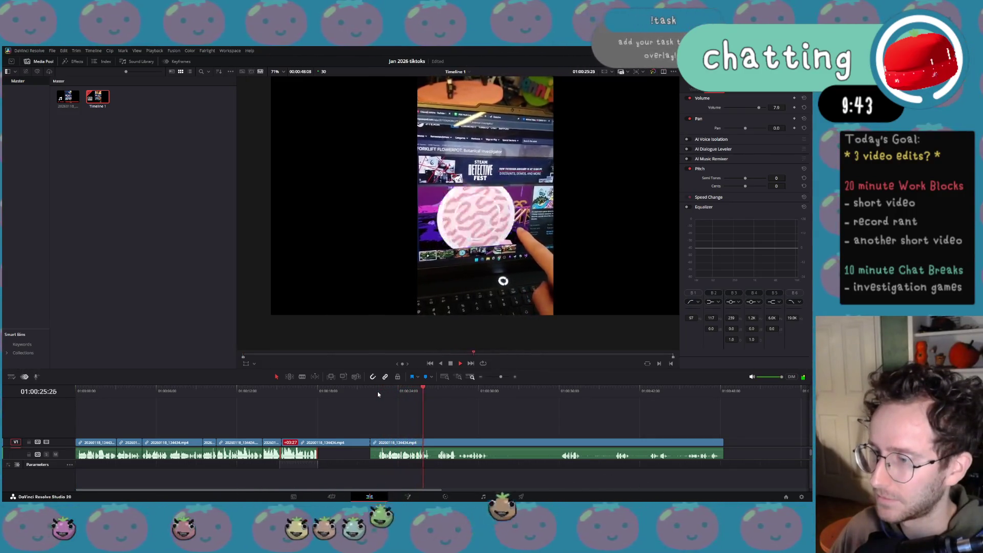
{"action": "key", "text": "space"}
{"action": "left_click", "coordinate": [428, 393]}
{"action": "left_click_drag", "start_coordinate": [429, 392], "coordinate": [430, 393]}
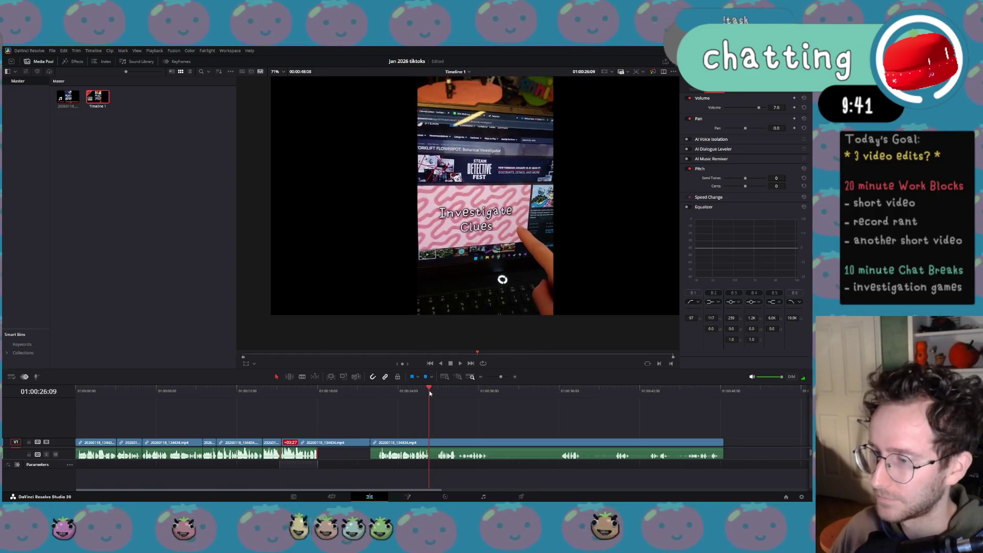
{"action": "left_click", "coordinate": [454, 457]}
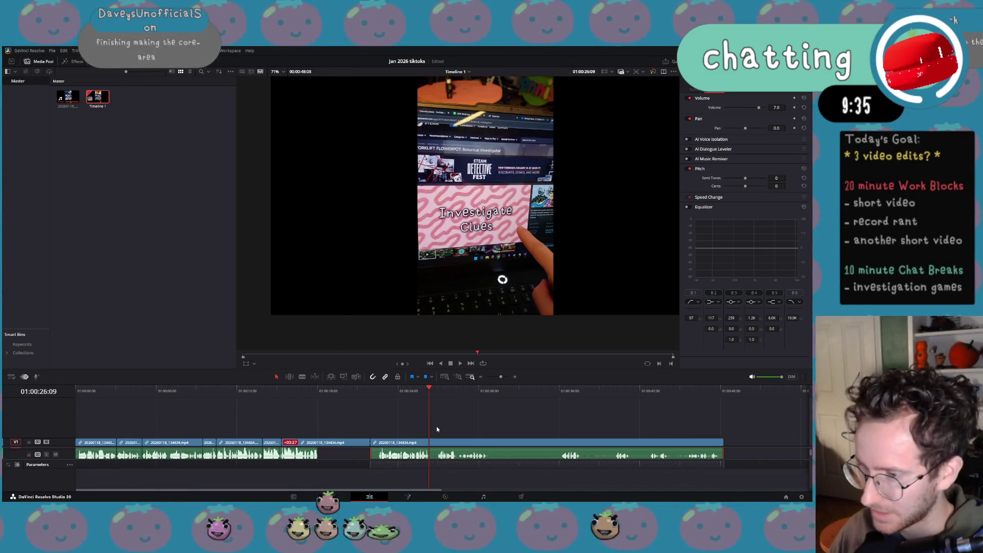
{"action": "key", "text": "ctrl+backslash"}
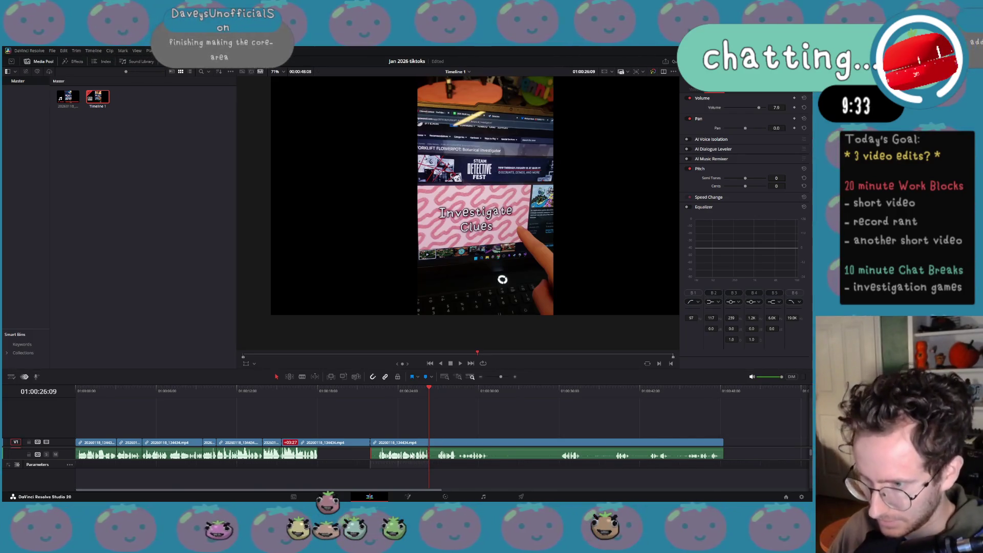
Shift the cut audio piece left against the earlier audio and return the playhead to the start.
{"action": "key", "text": "ctrl+z"}
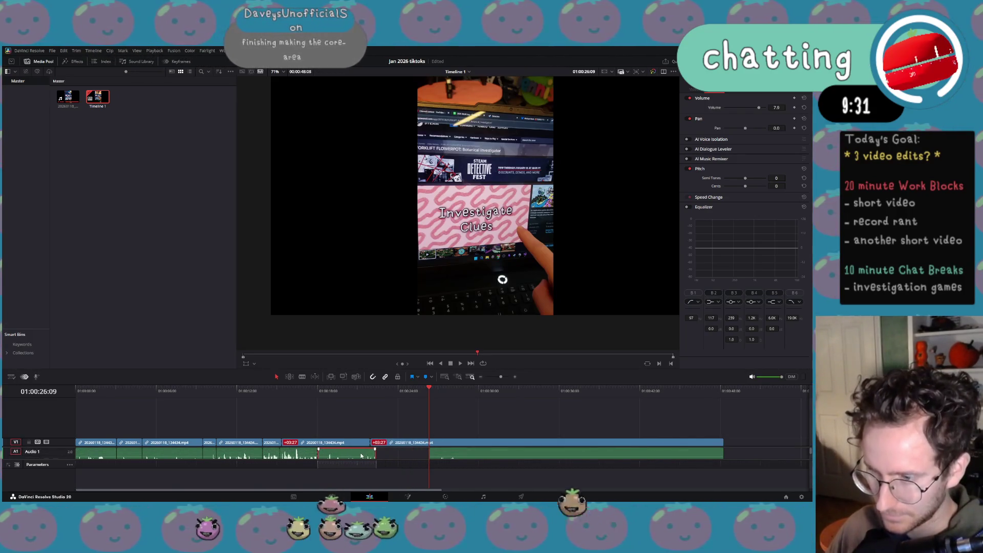
{"action": "scroll", "coordinate": [507, 456], "scroll_direction": "down", "scroll_amount": 2}
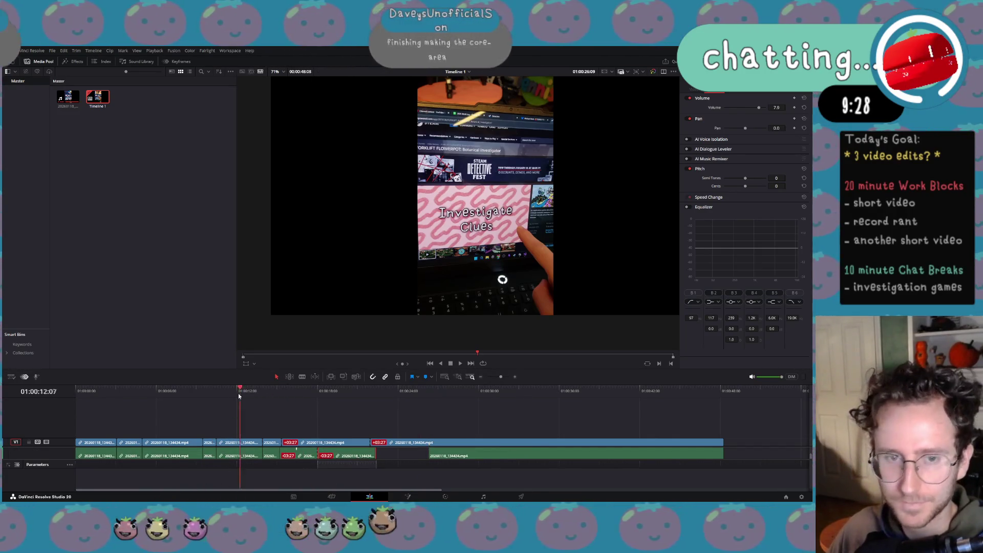
{"action": "key", "text": "Home"}
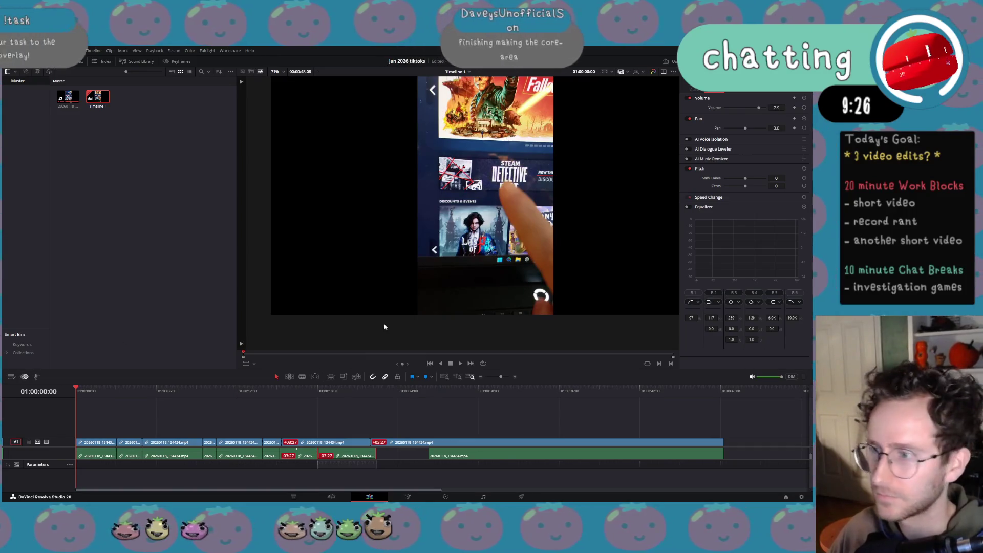
Overlay the Social Media 9:16 guide on the viewer.
{"action": "scroll", "coordinate": [580, 214], "scroll_direction": "down", "scroll_amount": 1}
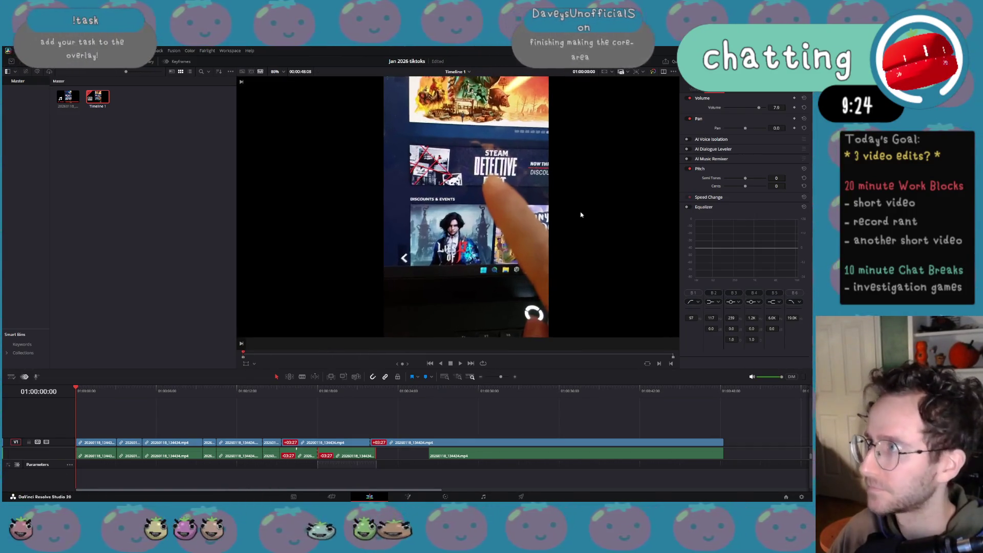
{"action": "left_click", "coordinate": [611, 72]}
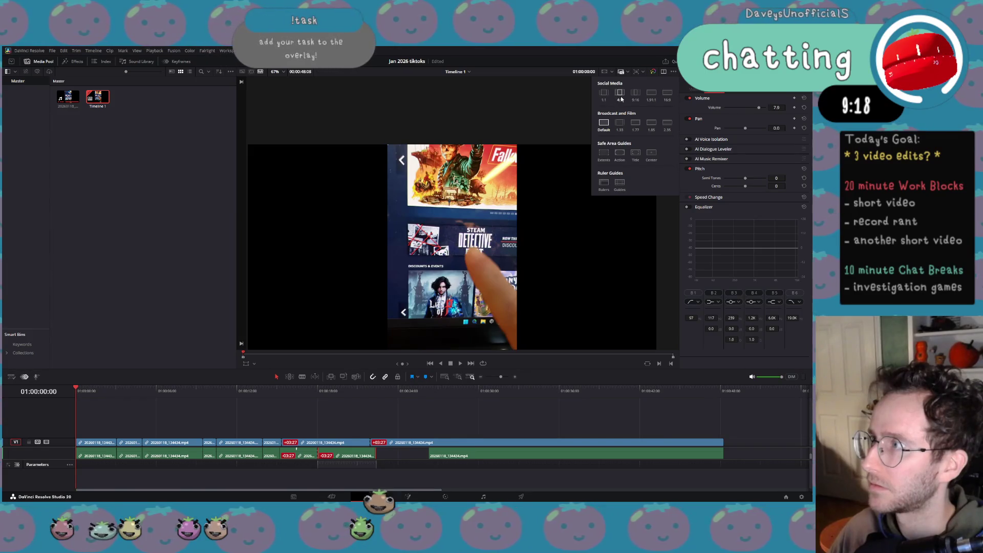
{"action": "left_click", "coordinate": [638, 96]}
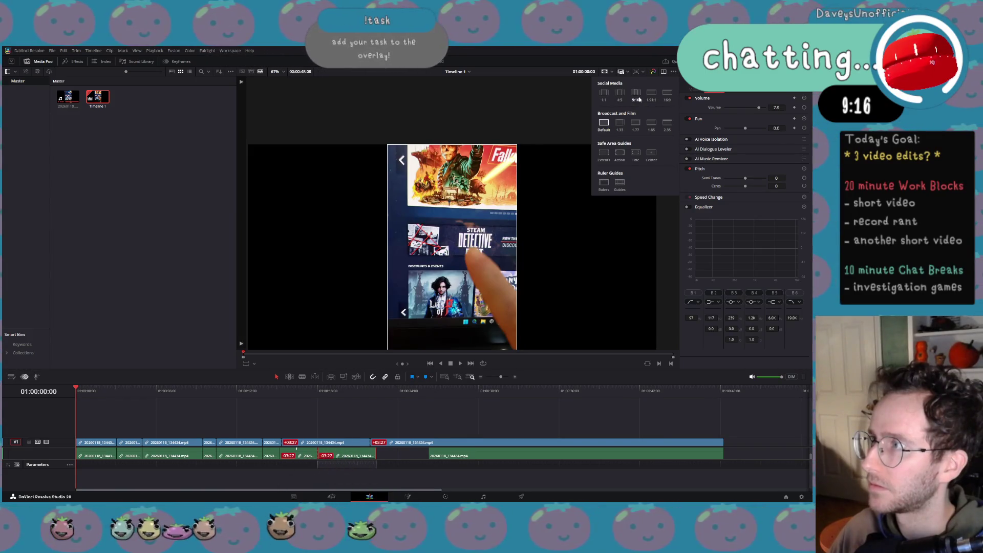
{"action": "scroll", "coordinate": [471, 230], "scroll_direction": "down", "scroll_amount": 1}
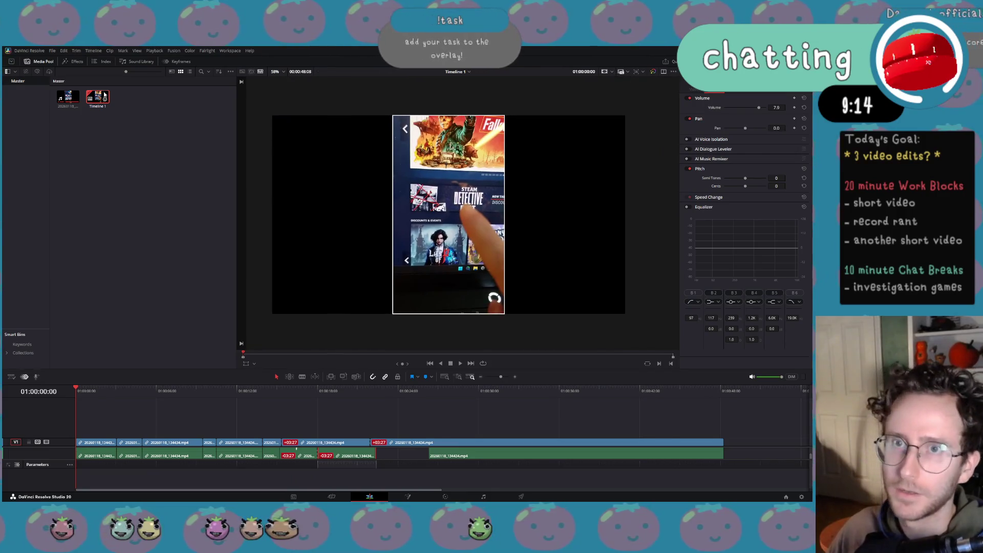
{"action": "scroll", "coordinate": [359, 201], "scroll_direction": "up", "scroll_amount": 1}
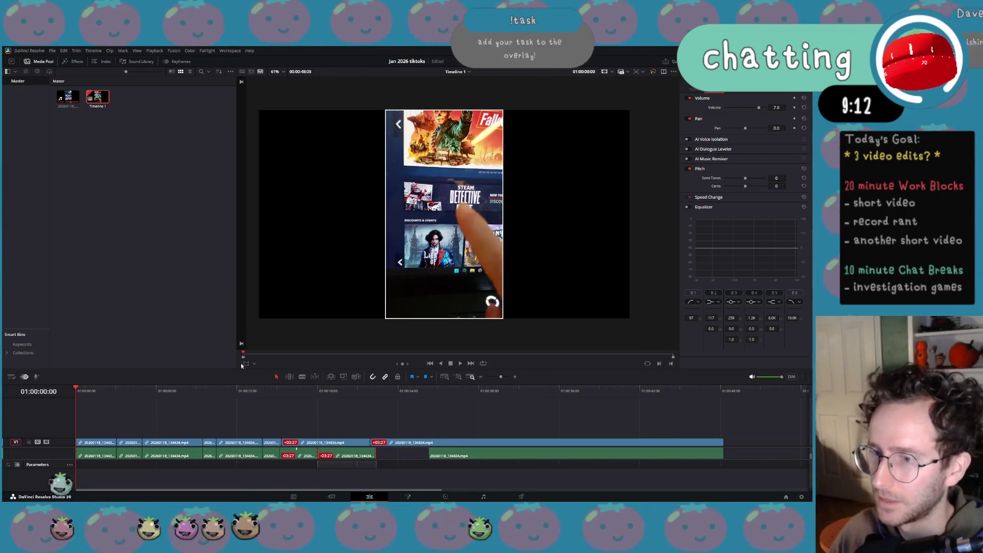
Save a vertical 1080x1920 timeline in Project Settings, widen the viewer, and start playback.
{"action": "left_click", "coordinate": [52, 52]}
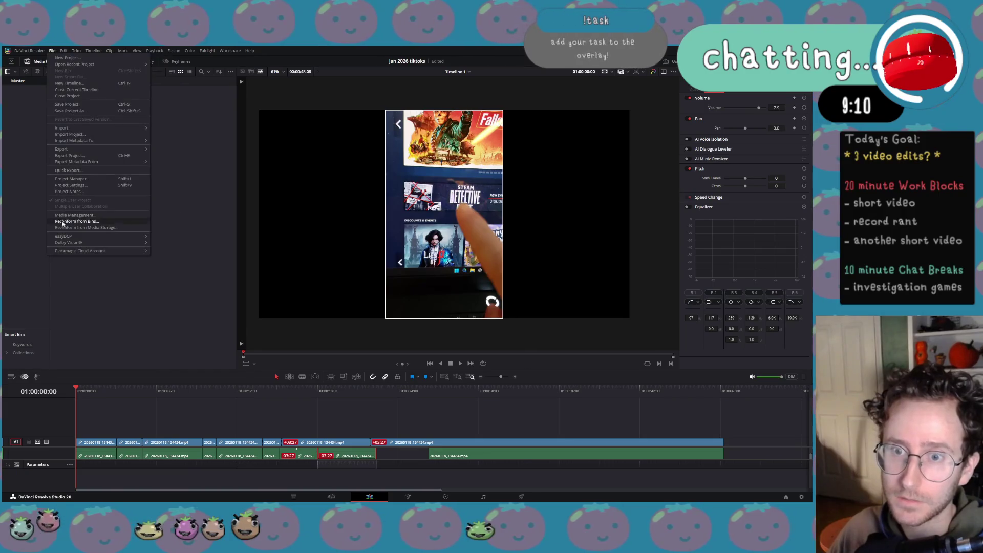
{"action": "left_click", "coordinate": [84, 185]}
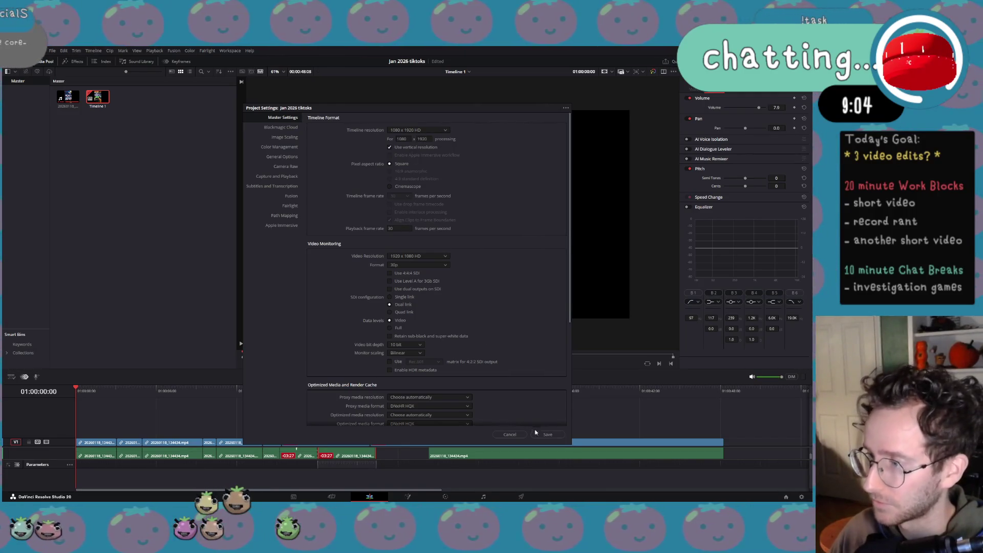
{"action": "left_click", "coordinate": [536, 434]}
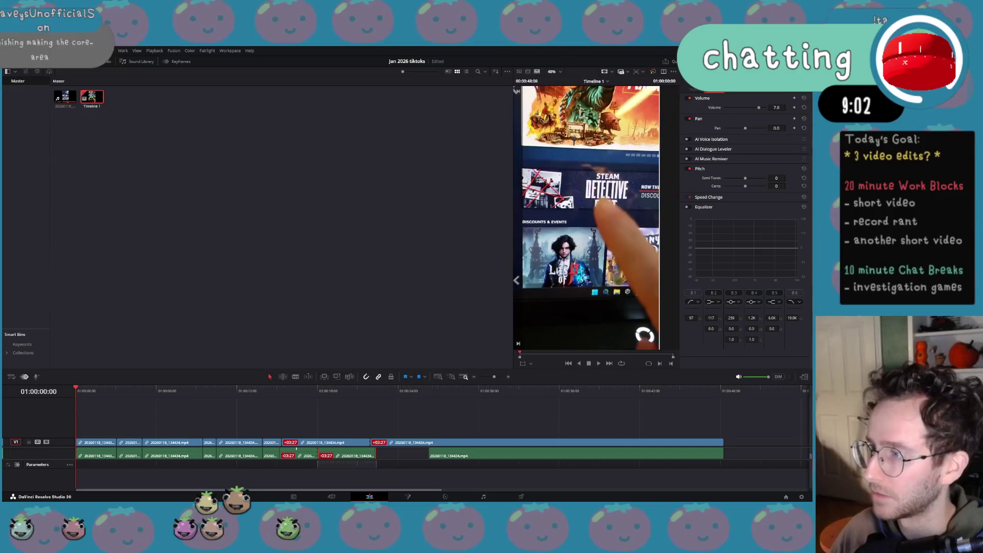
{"action": "left_click_drag", "start_coordinate": [513, 240], "coordinate": [410, 240]}
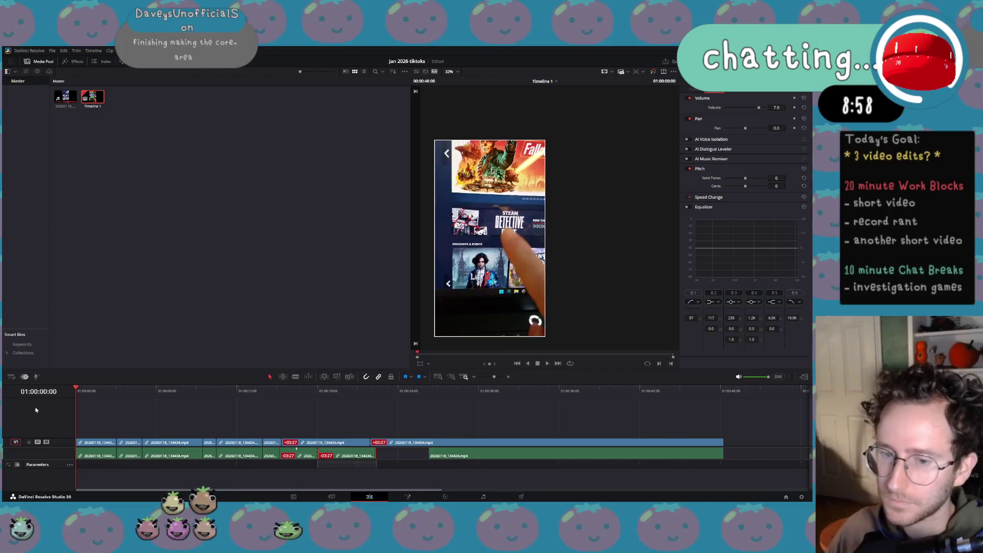
{"action": "key", "text": "space"}
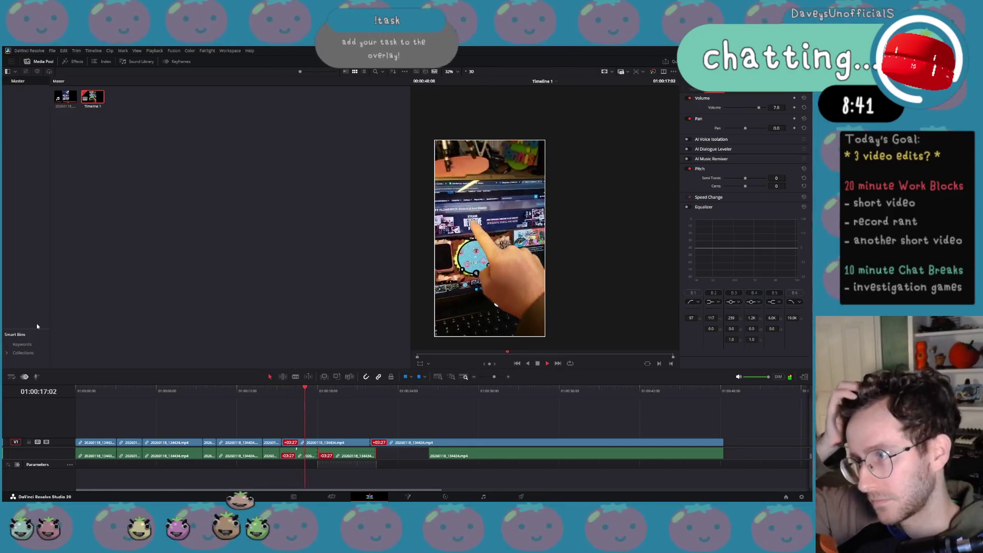
Stop playback at 01:00:18:07 and raise the timeline divider so audio waveforms show tall.
{"action": "key", "text": "space"}
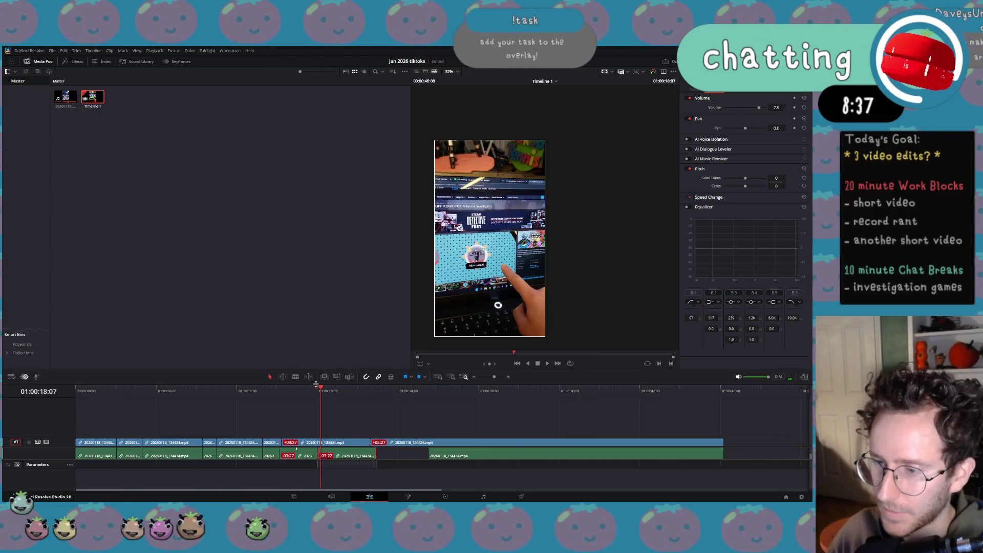
{"action": "left_click_drag", "start_coordinate": [315, 384], "coordinate": [307, 216]}
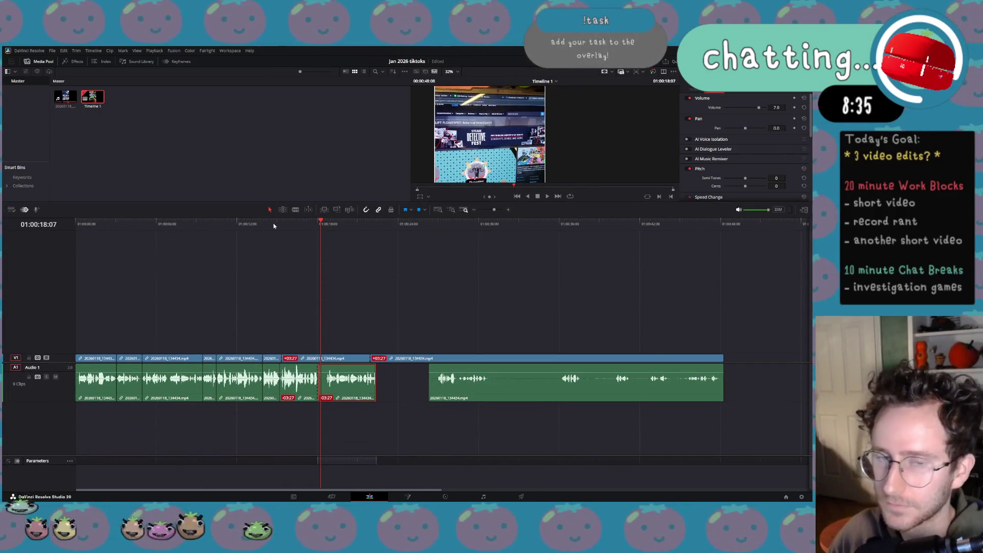
Play and scrub the timeline to locate the unwanted footage around 01:00:10.
{"action": "key", "text": "XF86AudioPlay"}
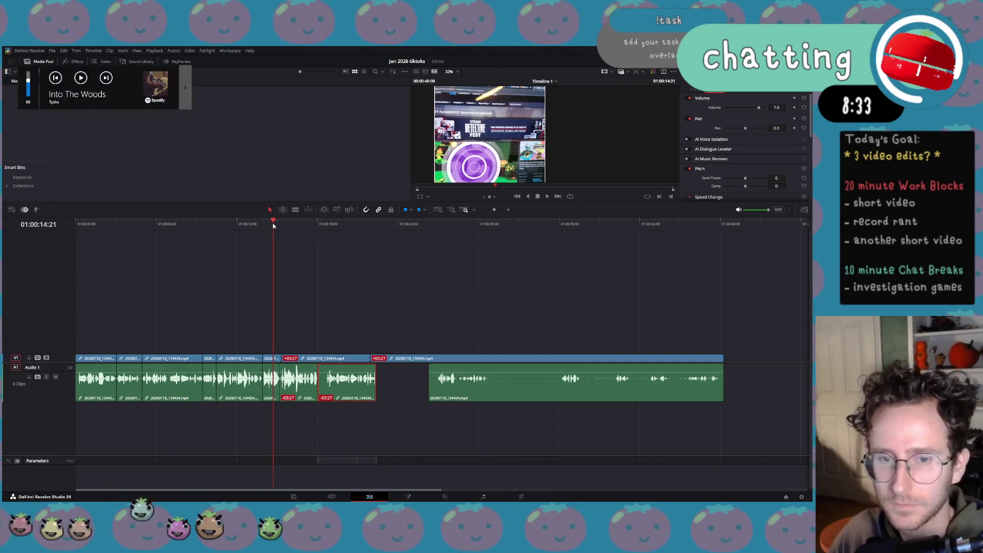
{"action": "key", "text": "space"}
{"action": "key", "text": "space"}
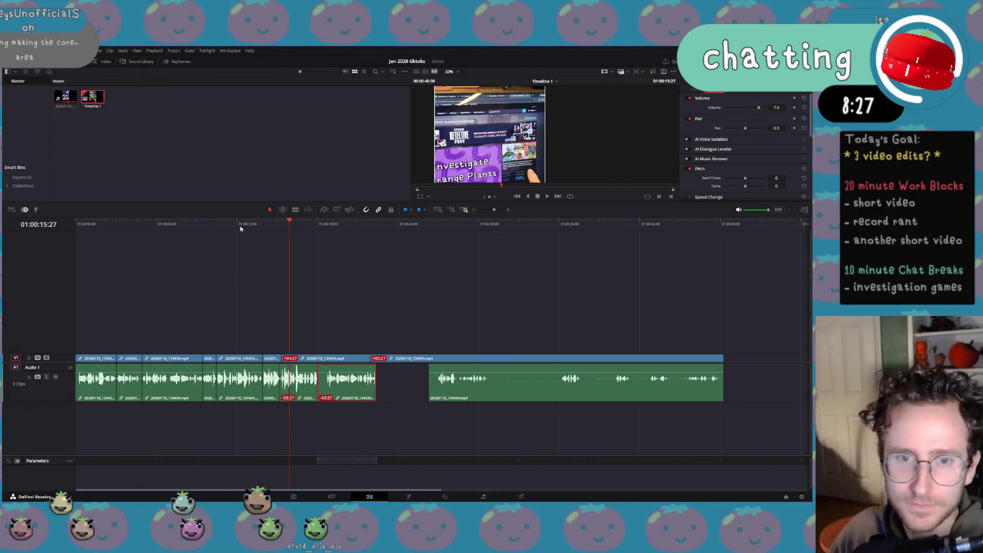
{"action": "left_click", "coordinate": [239, 226]}
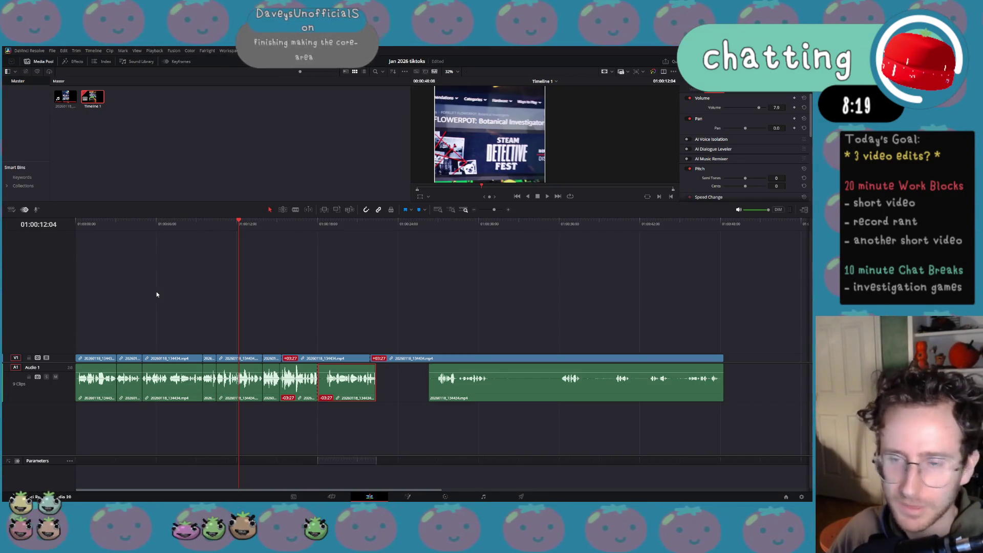
{"action": "left_click_drag", "start_coordinate": [274, 230], "coordinate": [202, 230]}
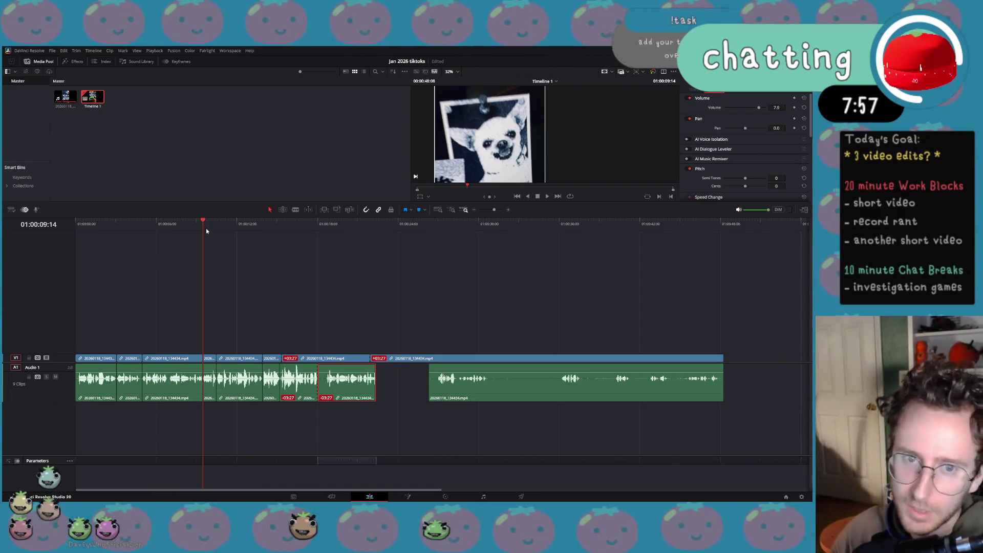
{"action": "left_click", "coordinate": [285, 226]}
{"action": "key", "text": "space"}
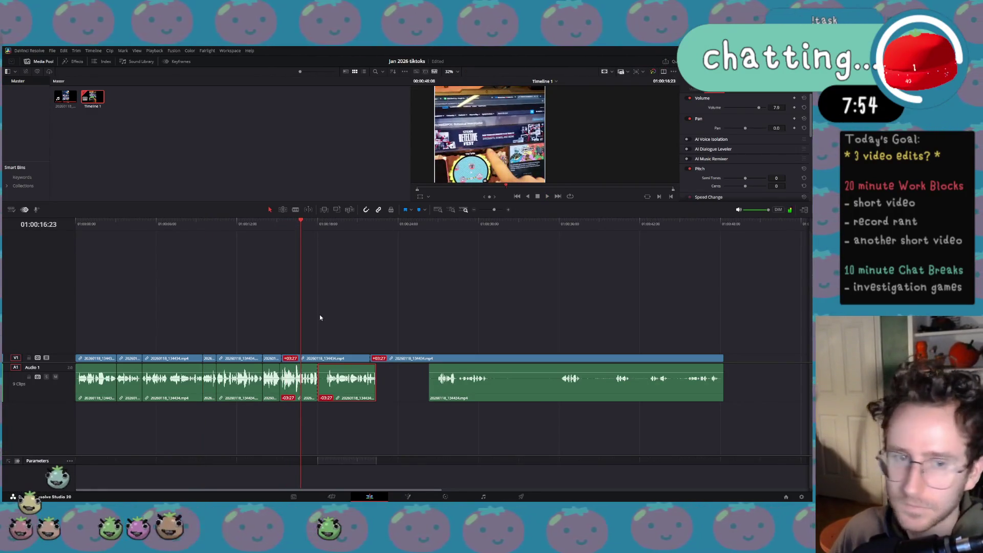
{"action": "key", "text": "XF86AudioPlay"}
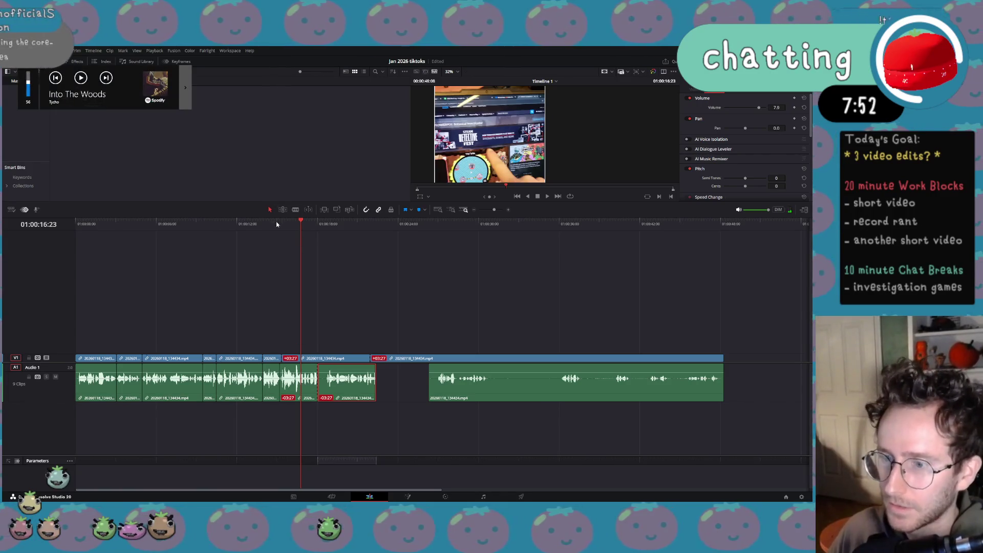
{"action": "left_click", "coordinate": [218, 226]}
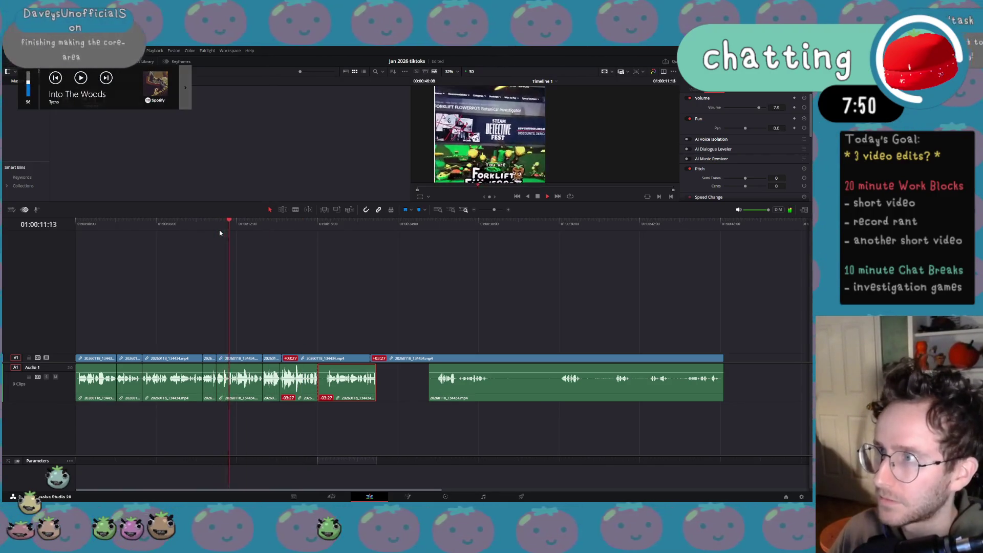
Split the clip near 01:00:10, delete the short piece, and slide later clips left to close the gap.
{"action": "left_click", "coordinate": [254, 385]}
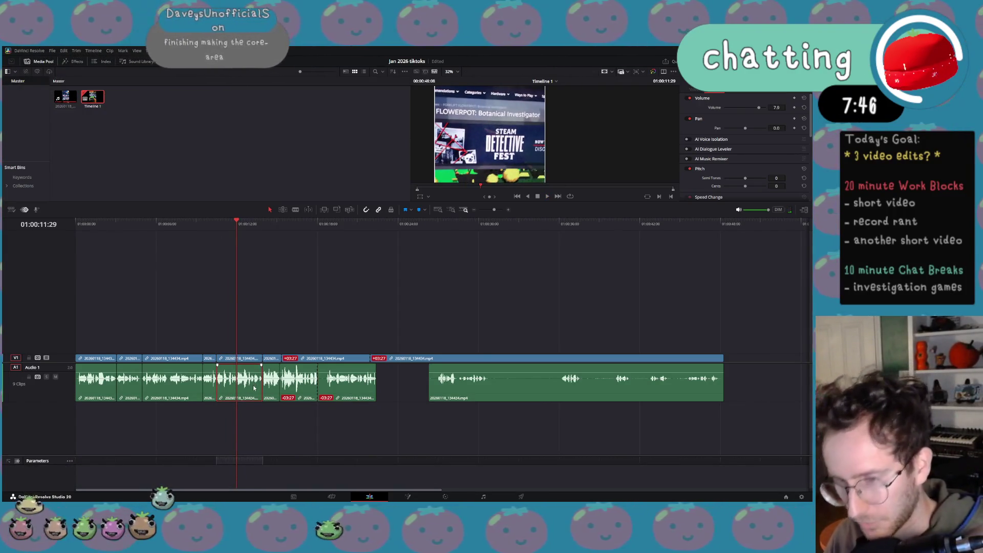
{"action": "key", "text": "ctrl+b"}
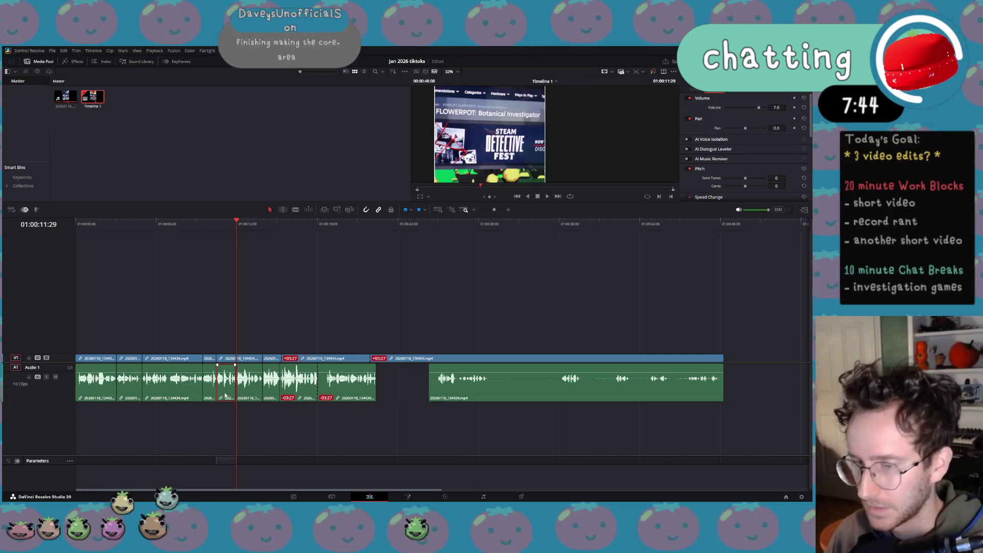
{"action": "key", "text": "Delete"}
{"action": "left_click_drag", "start_coordinate": [389, 391], "coordinate": [232, 395]}
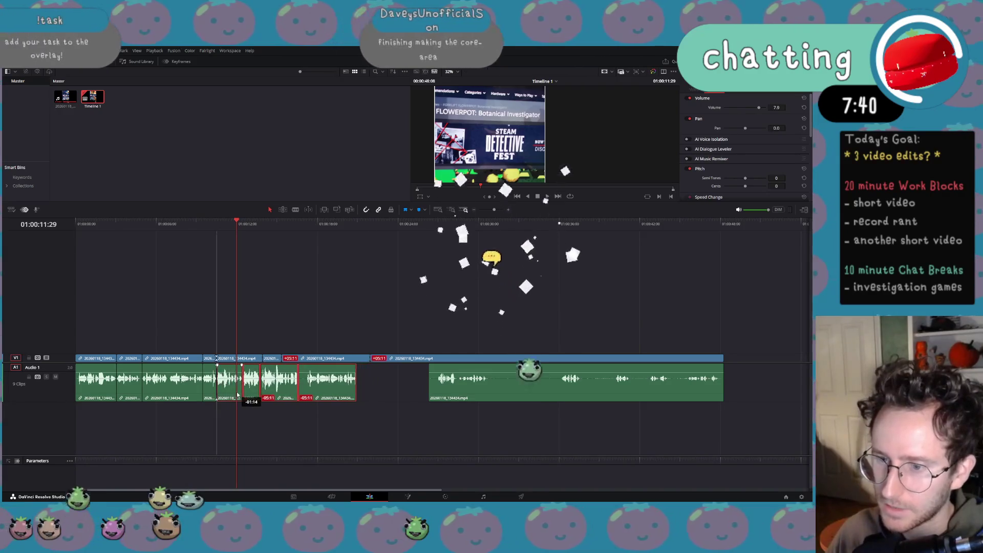
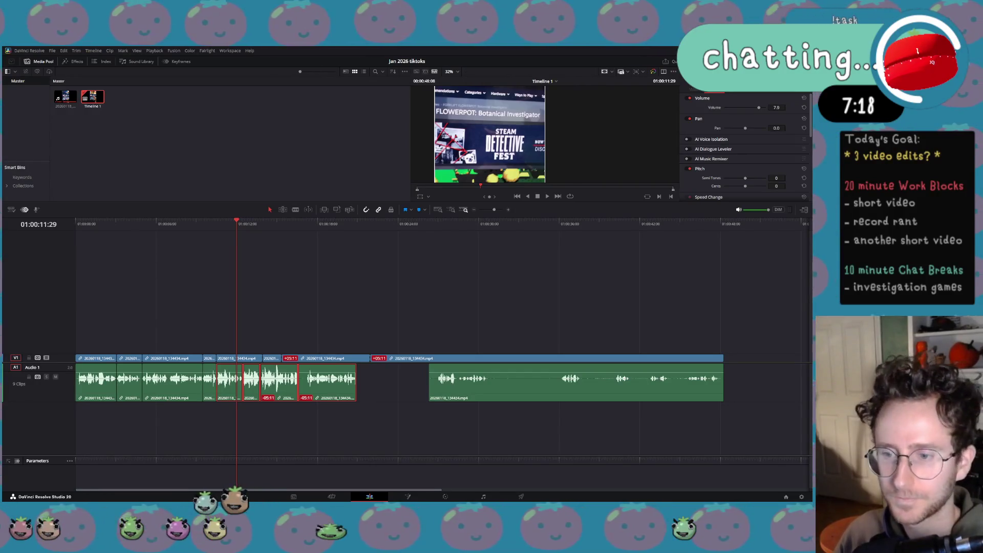
Review the ending, then delete the long final V1/A1 clip and the small trailing A1 clip.
{"action": "key", "text": "XF86AudioLowerVolume"}
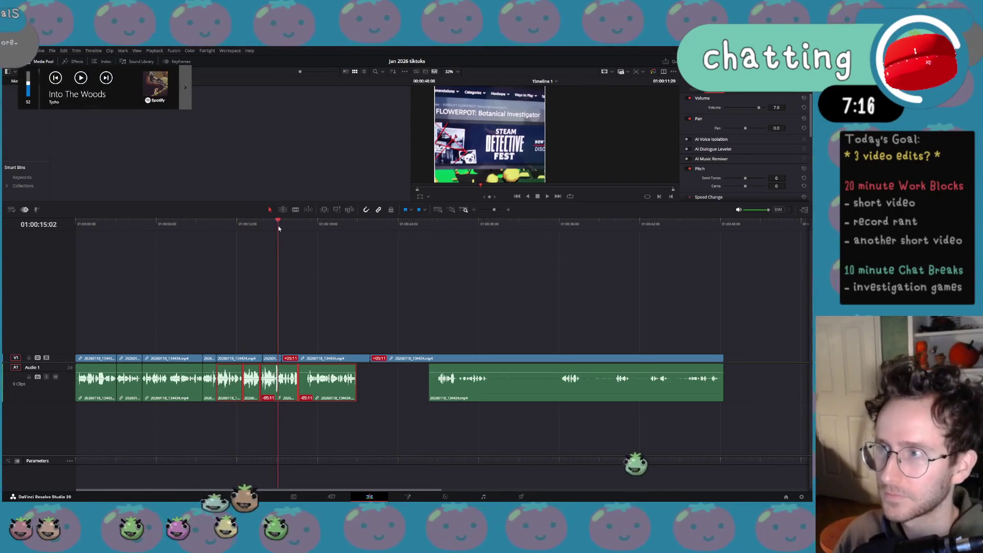
{"action": "key", "text": "space"}
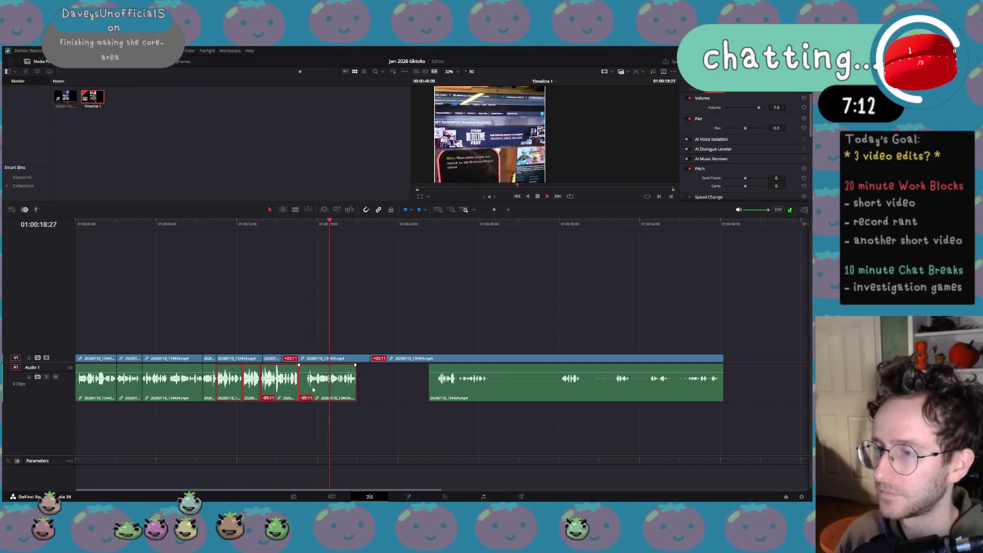
{"action": "key", "text": "space"}
{"action": "mouse_move", "coordinate": [313, 390]}
{"action": "left_mouse_down"}
{"action": "mouse_move", "coordinate": [370, 405]}
{"action": "mouse_move", "coordinate": [350, 398]}
{"action": "left_mouse_up"}
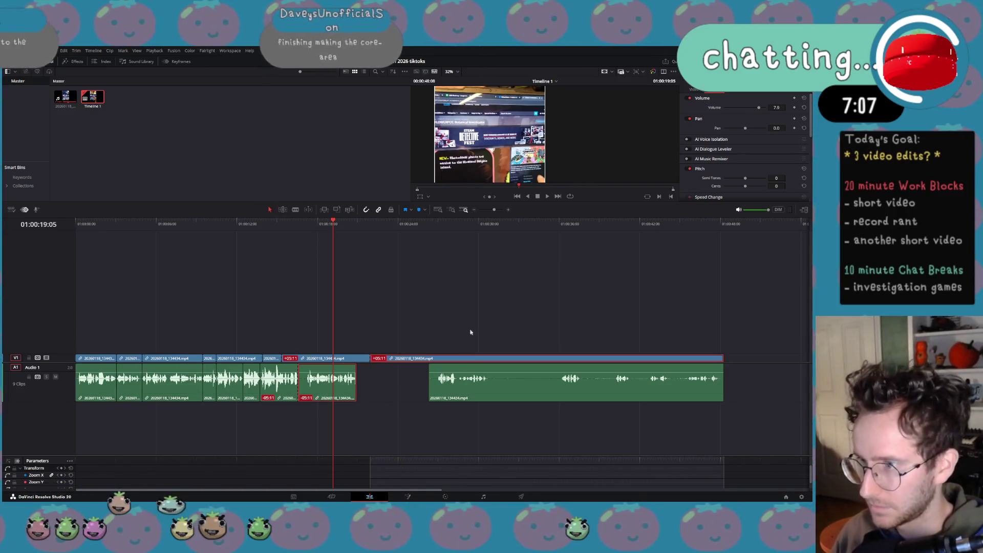
{"action": "left_click", "coordinate": [541, 224]}
{"action": "left_click", "coordinate": [641, 223]}
{"action": "key", "text": "space"}
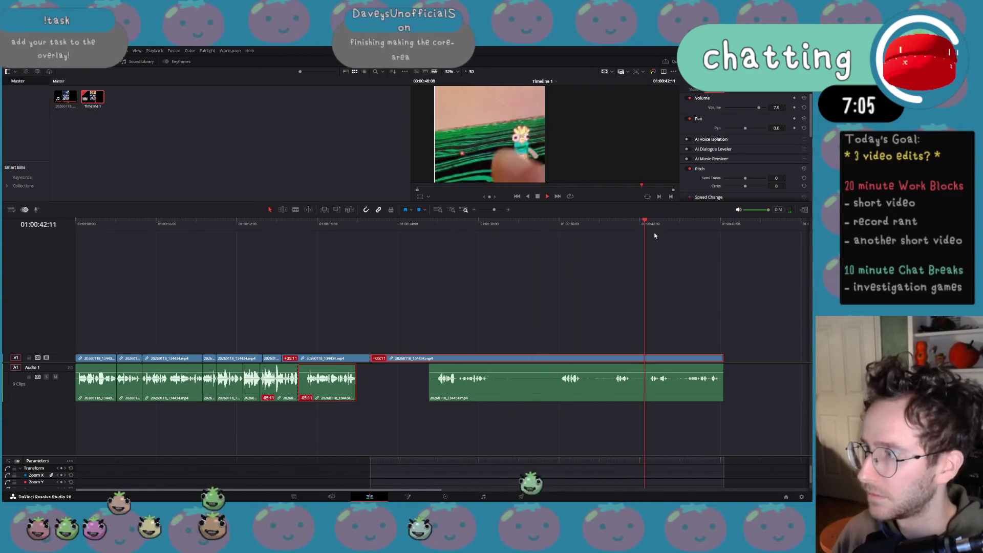
{"action": "left_click", "coordinate": [699, 226]}
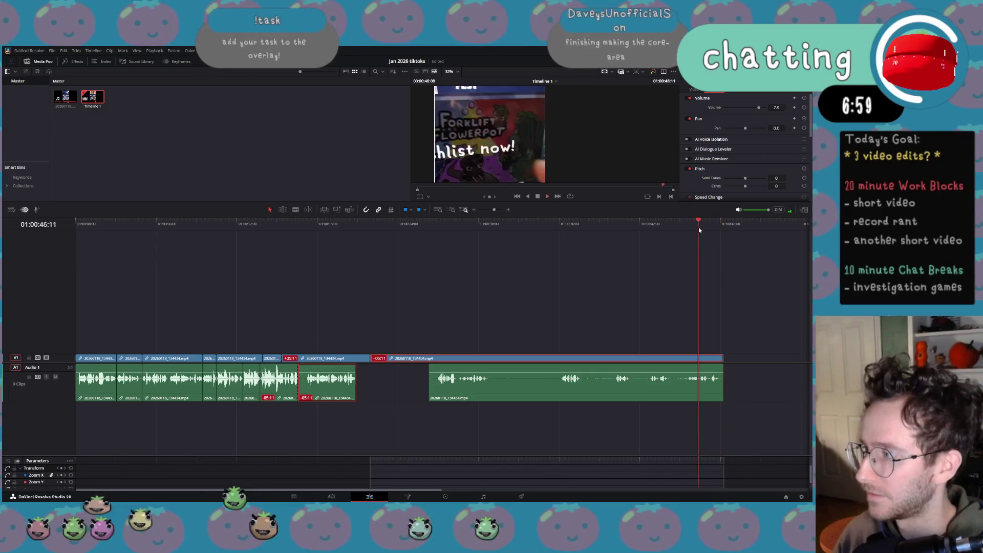
{"action": "left_click_drag", "start_coordinate": [556, 297], "coordinate": [514, 392]}
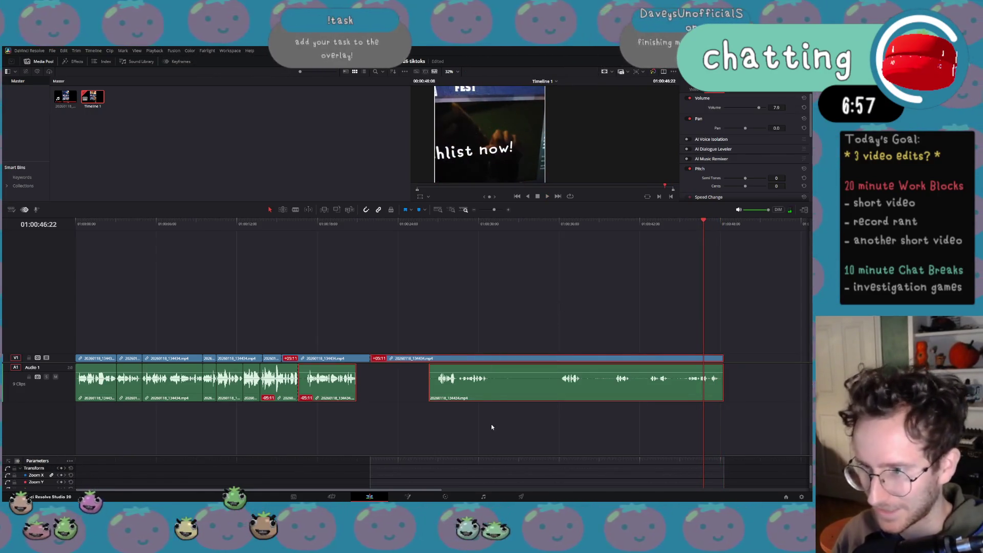
{"action": "key", "text": "Delete"}
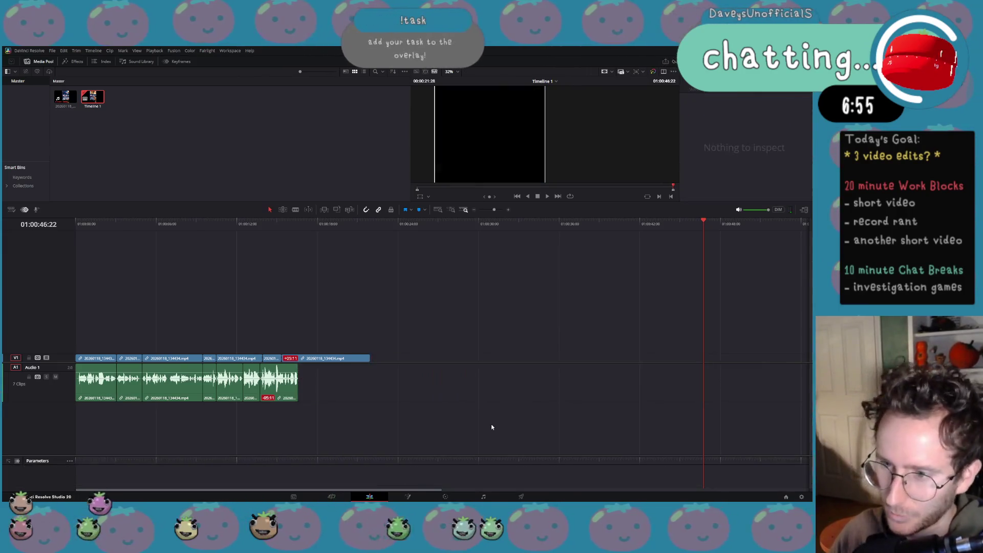
Trim the last V1 clip to end with the A1 audio, so the edit finishes near 01:00:16:17.
{"action": "left_click_drag", "start_coordinate": [370, 359], "coordinate": [336, 358]}
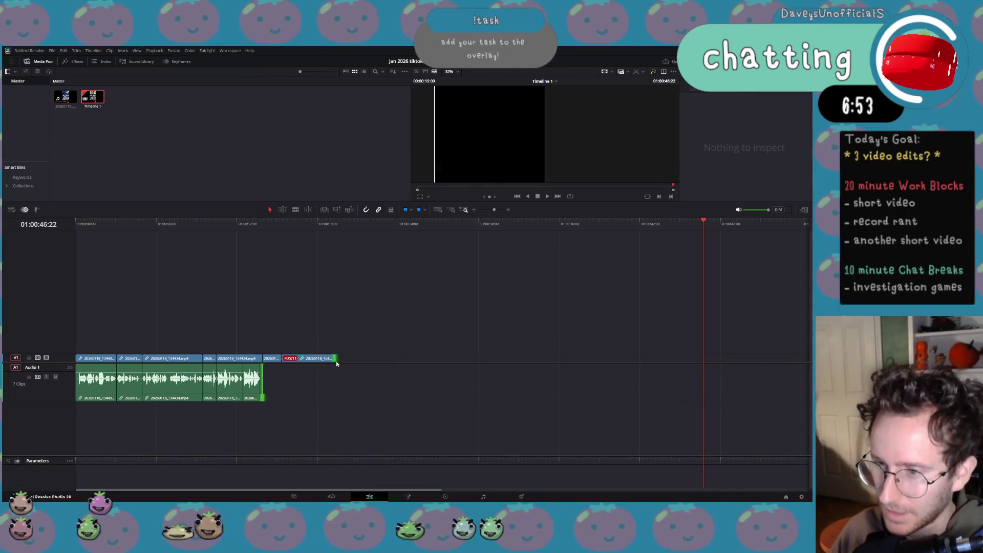
{"action": "key", "text": "ctrl+z"}
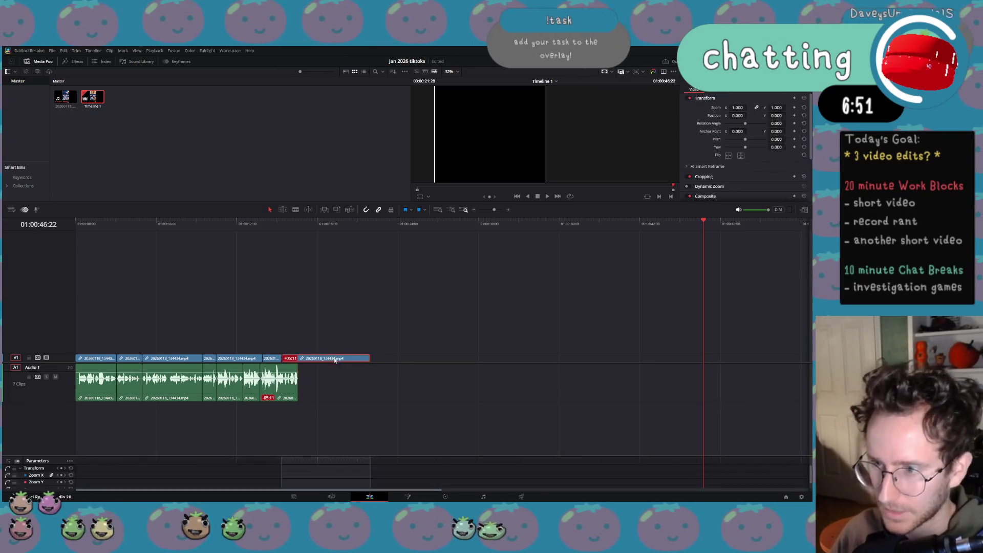
{"action": "left_click_drag", "start_coordinate": [370, 358], "coordinate": [300, 361]}
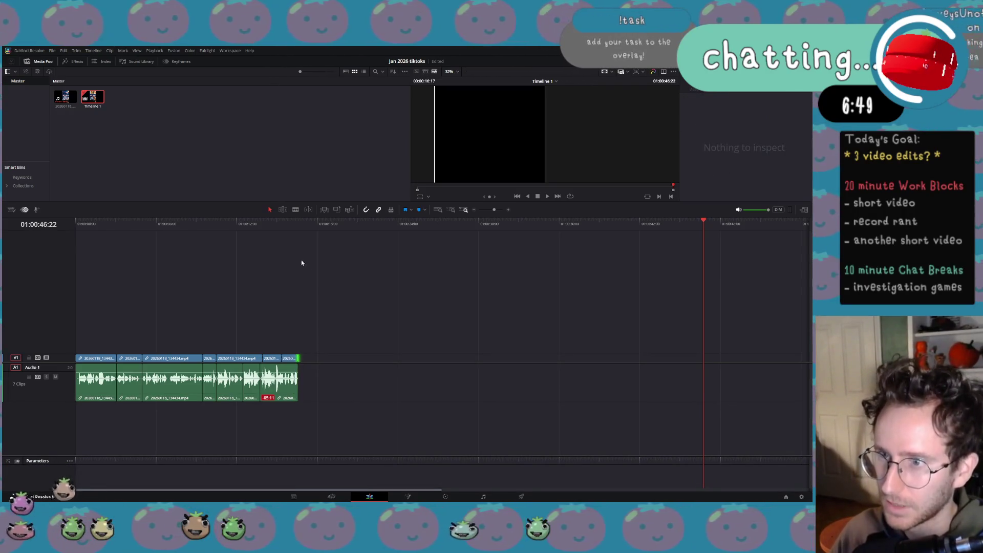
{"action": "left_click", "coordinate": [299, 227]}
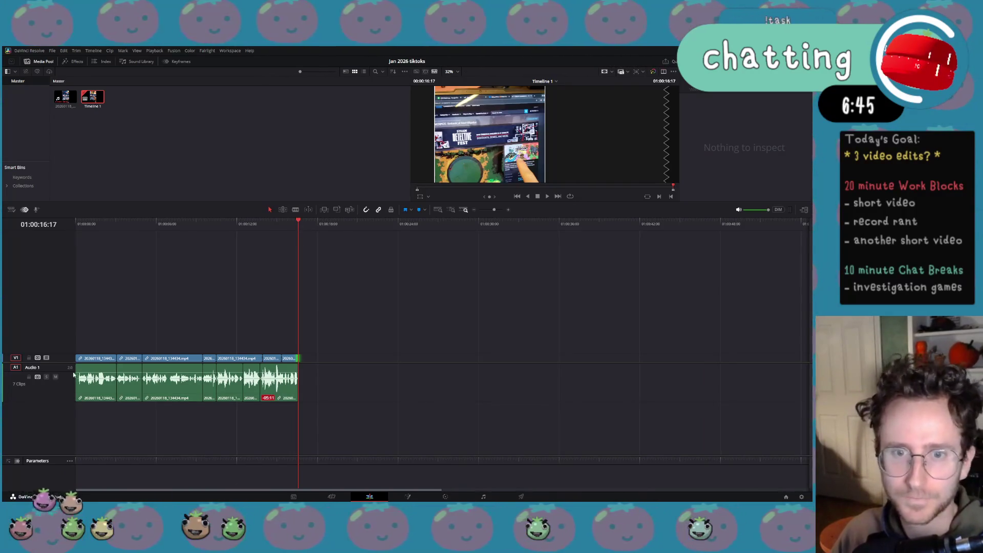
{"action": "key", "text": "XF86AudioPlay"}
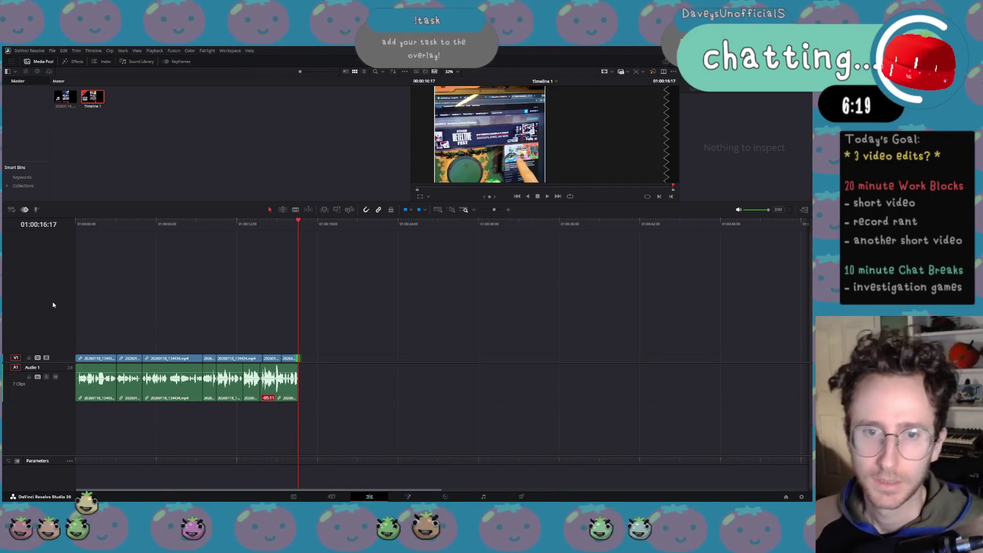
{"action": "key", "text": "XF86AudioPlay"}
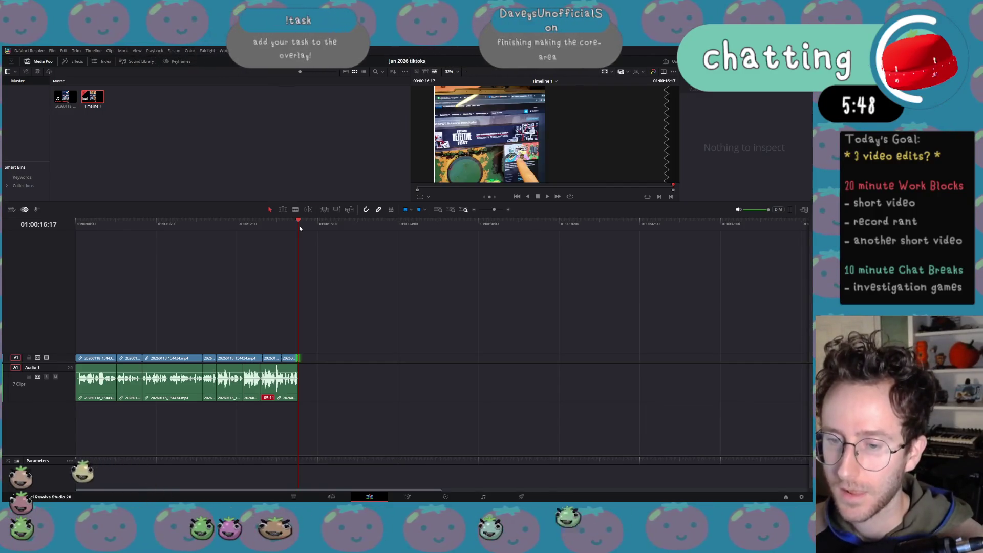
{"action": "key", "text": "XF86AudioLowerVolume"}
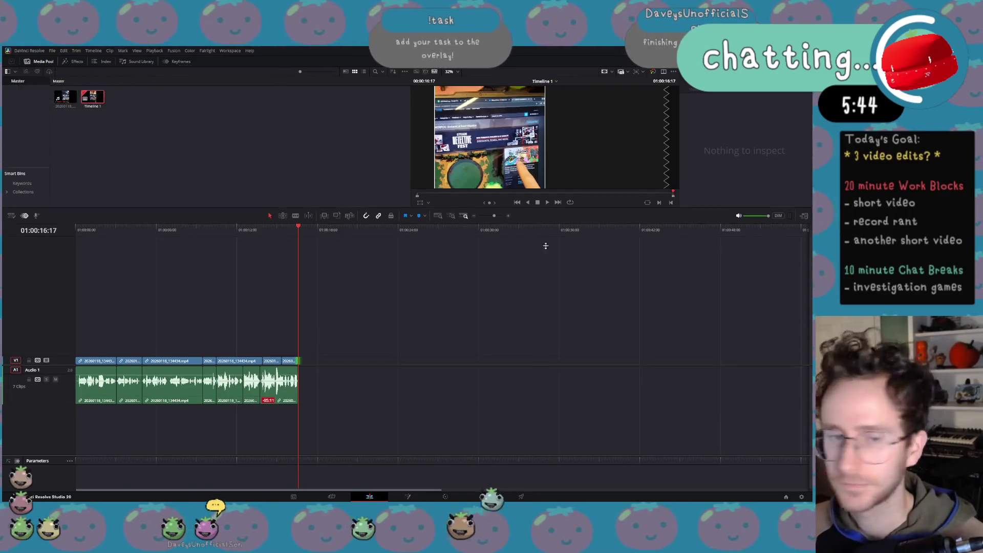
Lower the viewer/timeline divider for a tall vertical preview and return to the timeline start.
{"action": "left_click_drag", "start_coordinate": [544, 205], "coordinate": [552, 472]}
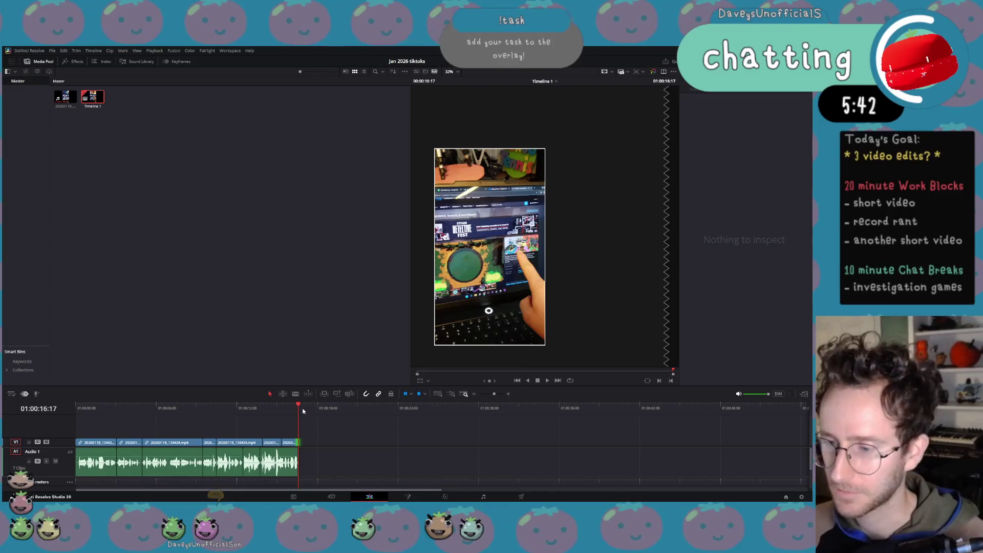
{"action": "key", "text": "Home"}
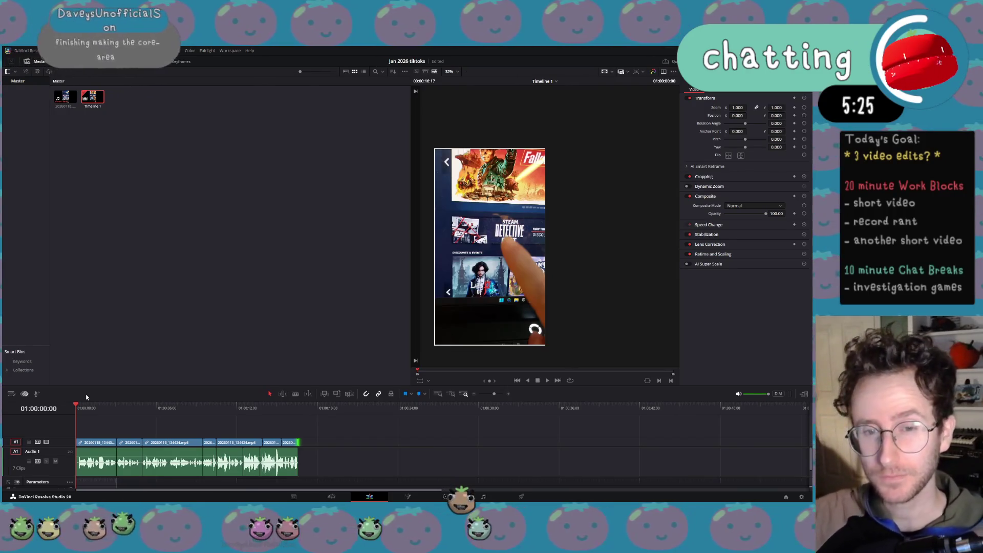
Play the opening and step with J/L to land on frame 6 of the edit.
{"action": "key", "text": "space"}
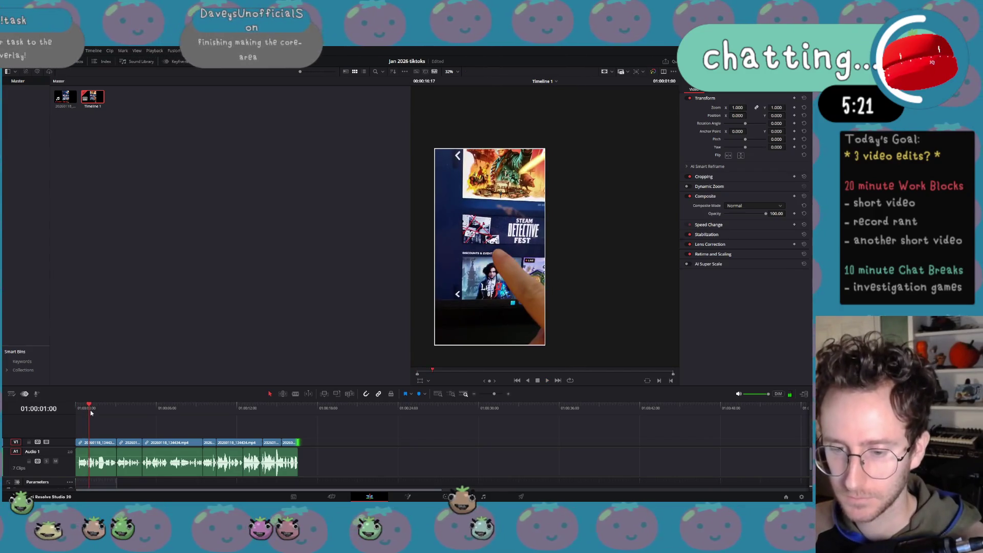
{"action": "key", "text": "Home"}
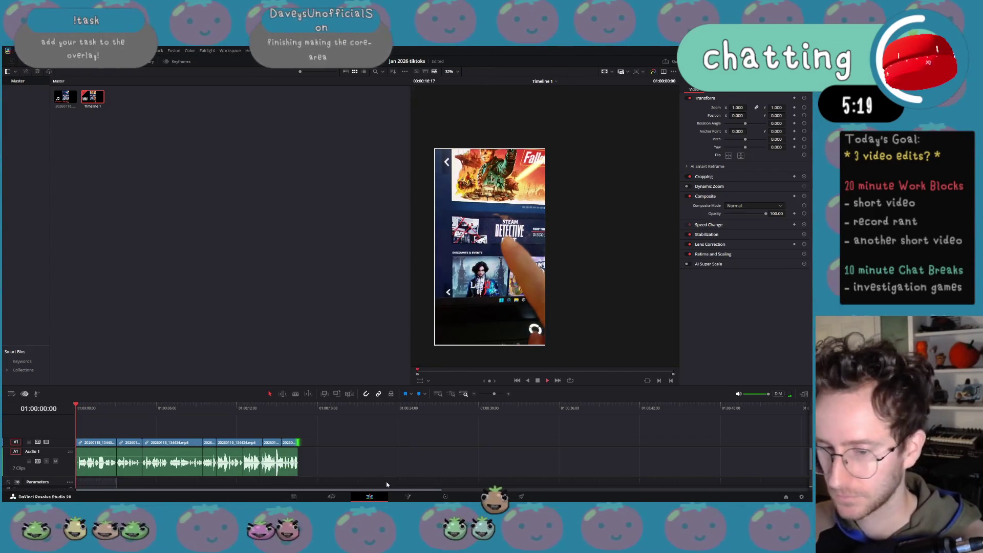
{"action": "key", "text": "space"}
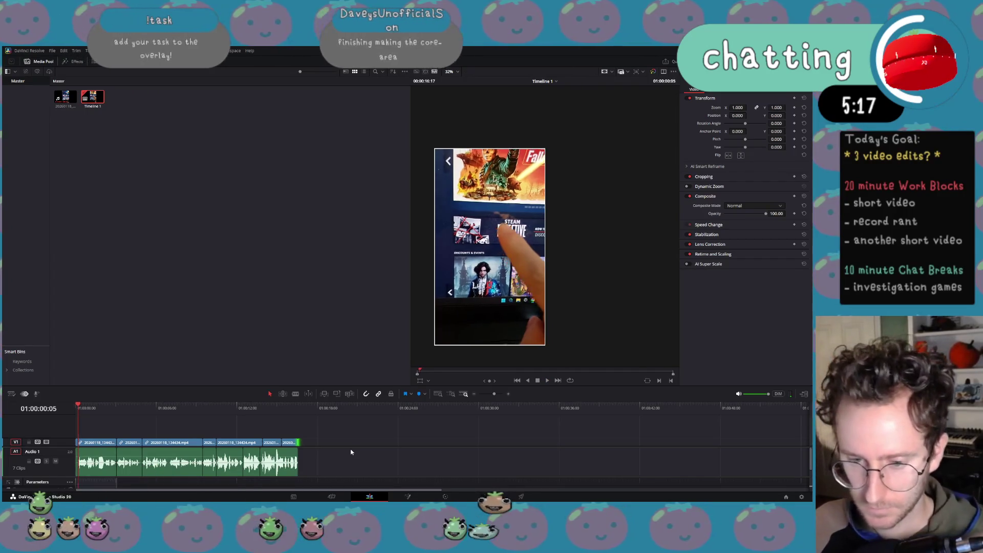
{"action": "key", "text": "space"}
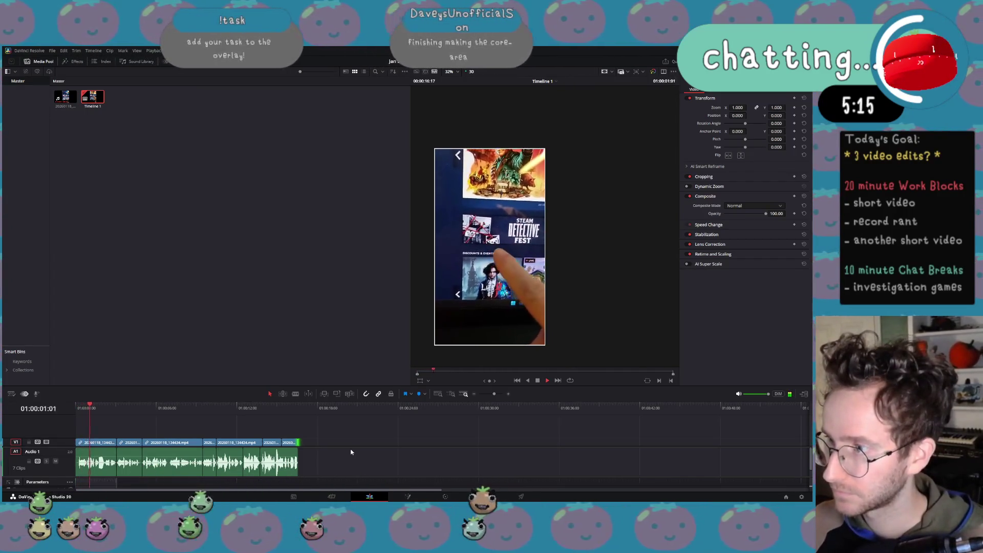
{"action": "key", "text": "j"}
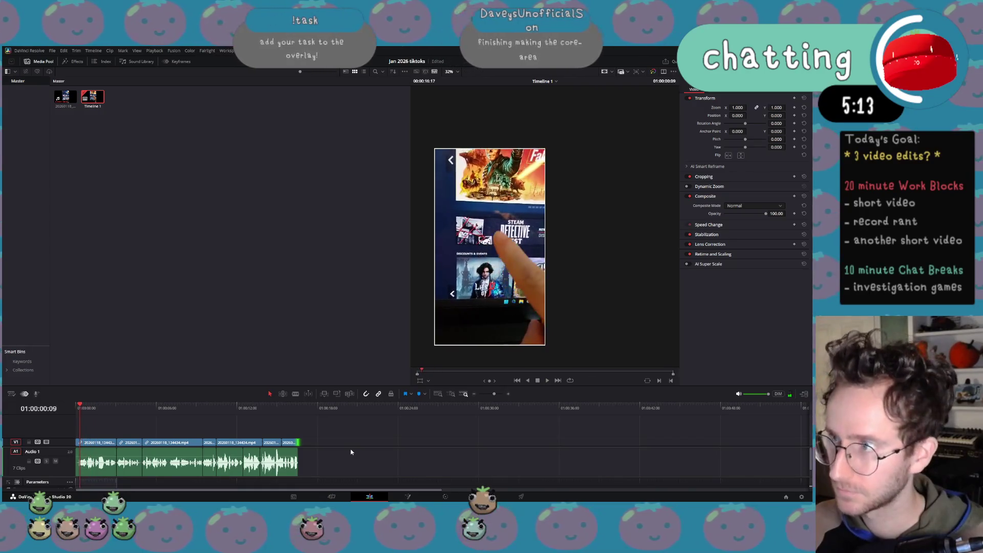
{"action": "key", "text": "l"}
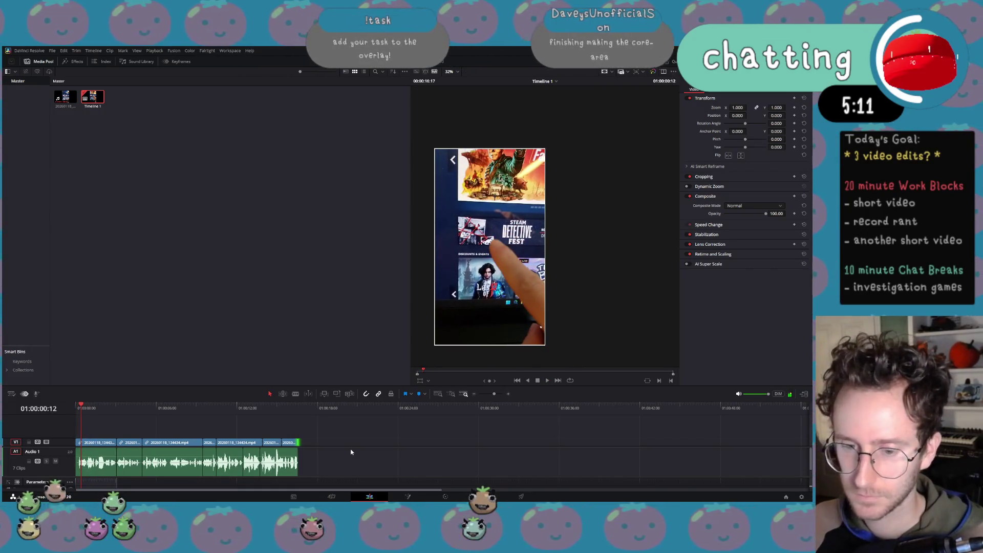
{"action": "key", "text": "j"}
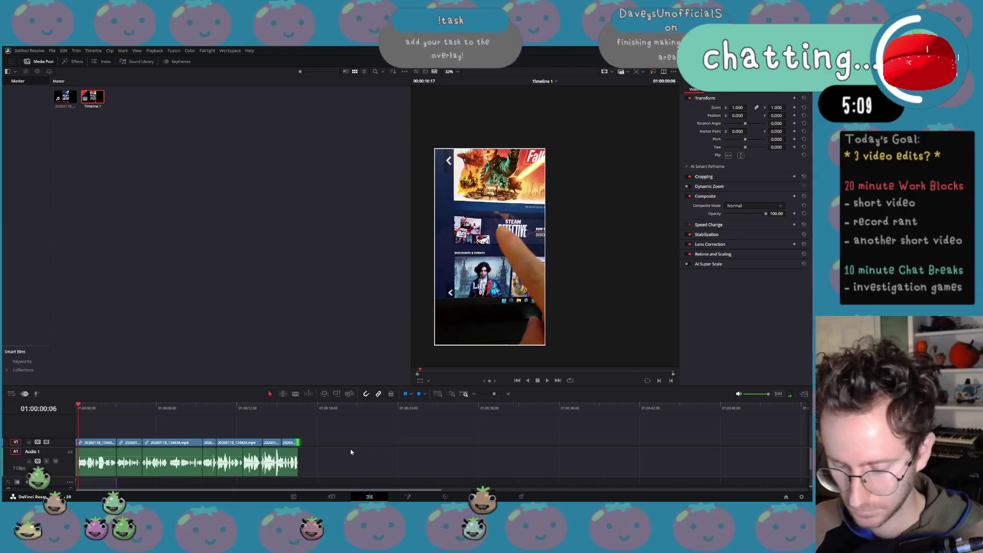
Split at frame 6, ripple delete the opening six-frame piece, and play the trimmed edit.
{"action": "key", "text": "ctrl+b"}
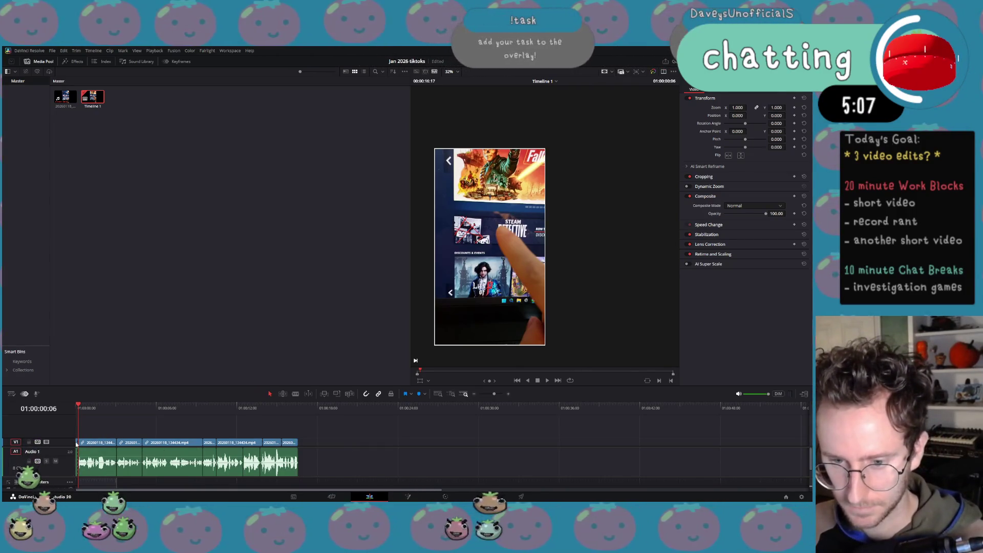
{"action": "left_click", "coordinate": [78, 444]}
{"action": "key", "text": "BackSpace"}
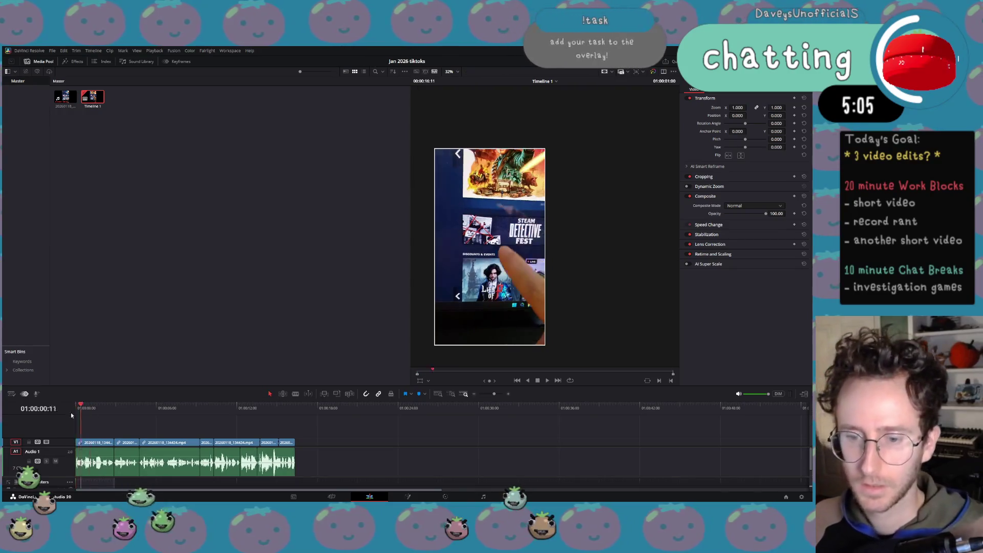
{"action": "key", "text": "XF86AudioPlay"}
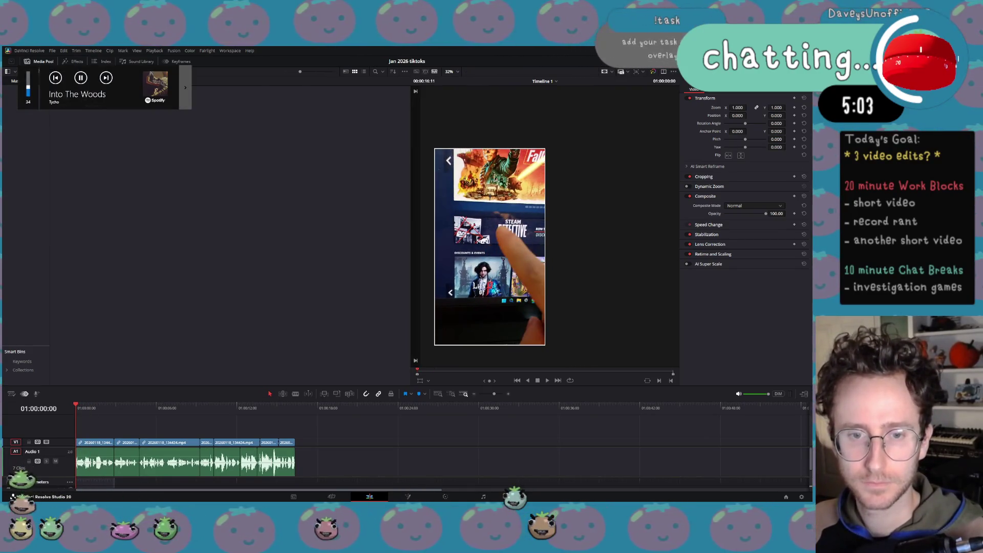
{"action": "key", "text": "space"}
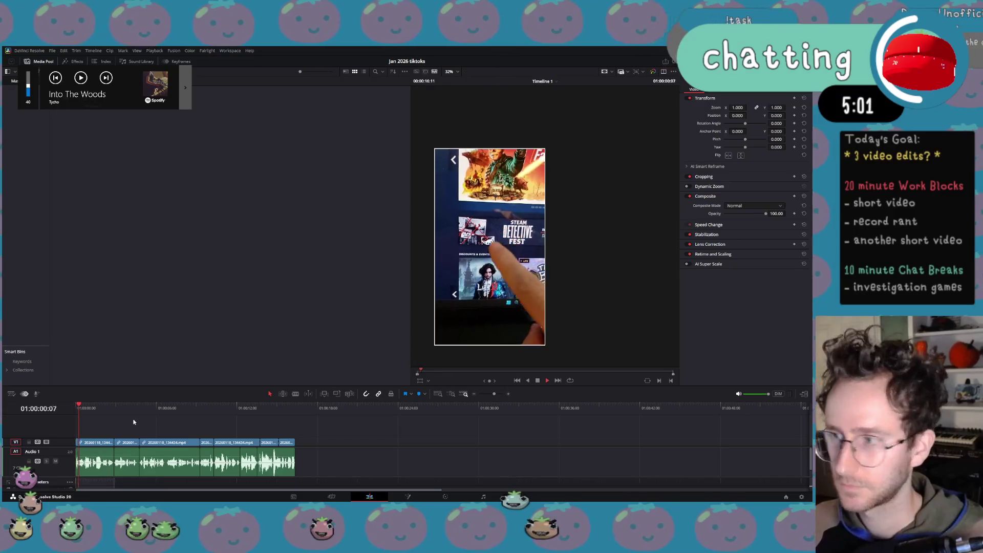
{"action": "key", "text": "XF86AudioRaiseVolume"}
{"action": "key", "text": "XF86AudioRaiseVolume"}
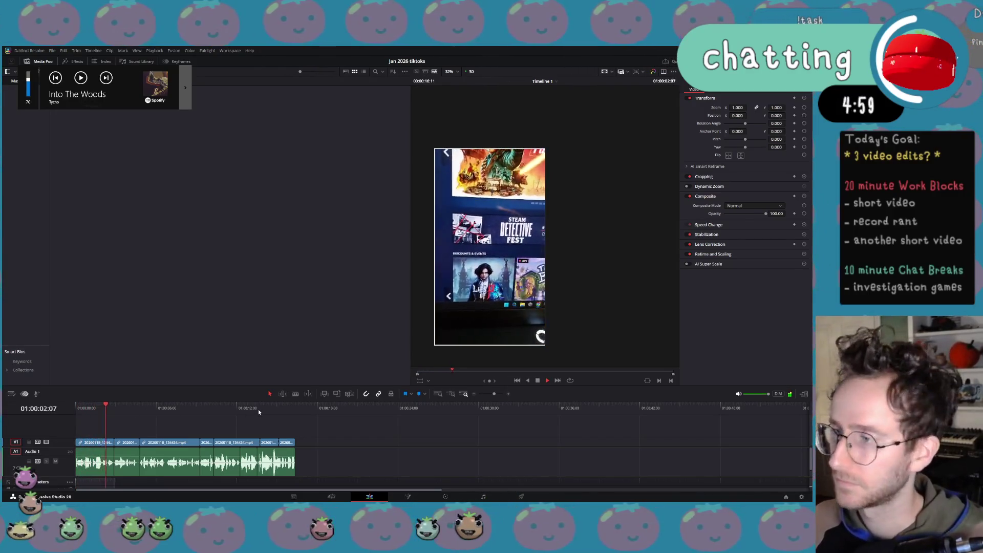
{"action": "scroll", "coordinate": [589, 276], "scroll_direction": "up", "scroll_amount": 1}
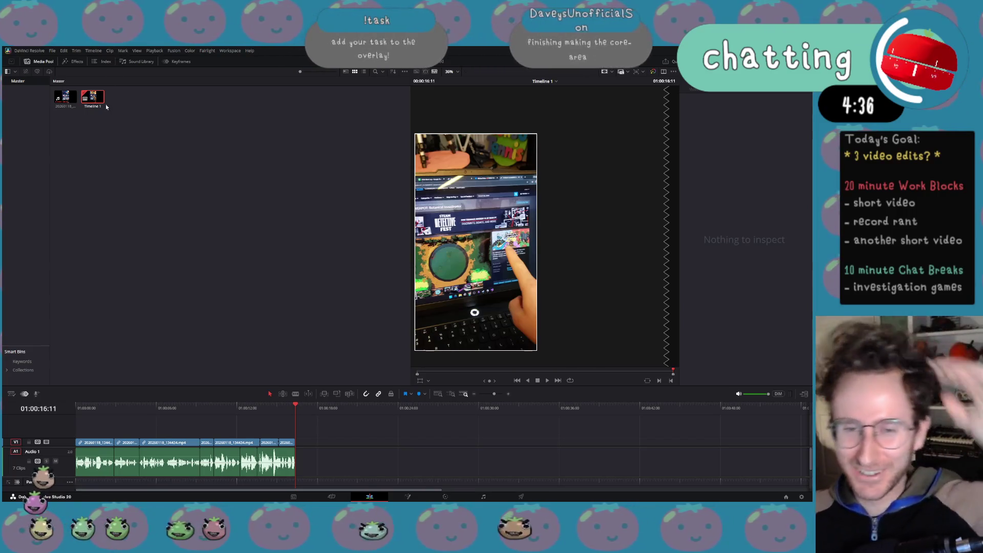
{"action": "key", "text": "XF86AudioPlay"}
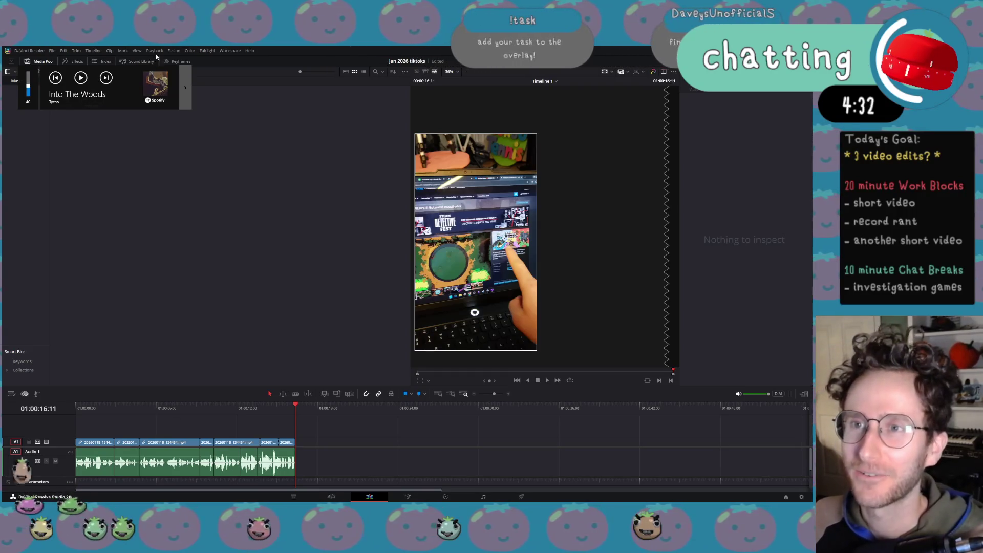
{"action": "left_click", "coordinate": [175, 51]}
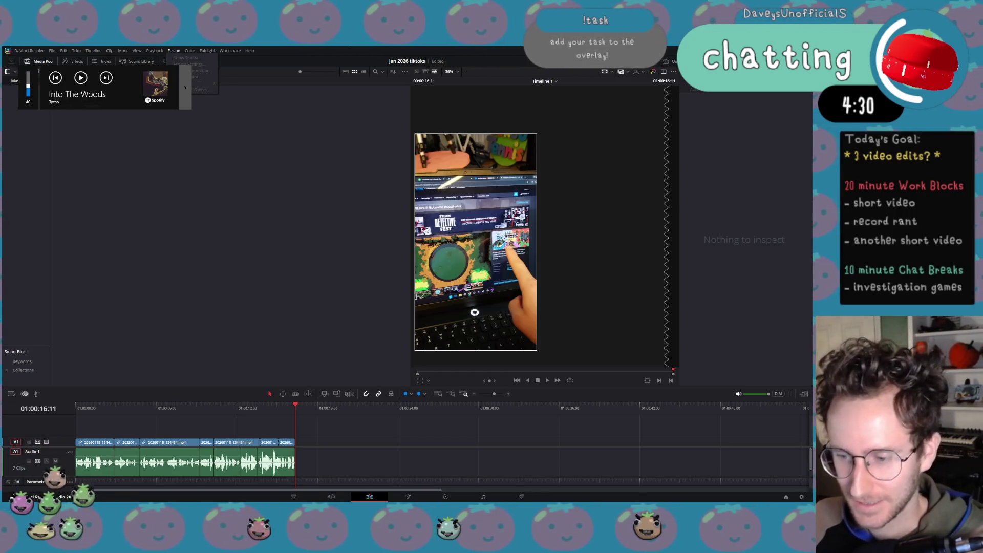
{"action": "left_click", "coordinate": [207, 463]}
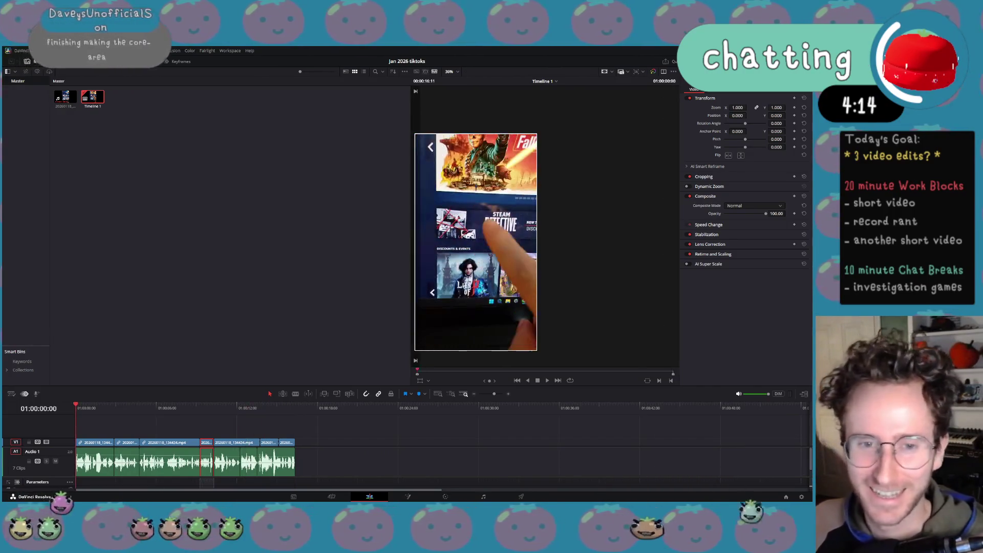
{"action": "left_click", "coordinate": [300, 408]}
{"action": "left_click", "coordinate": [294, 407]}
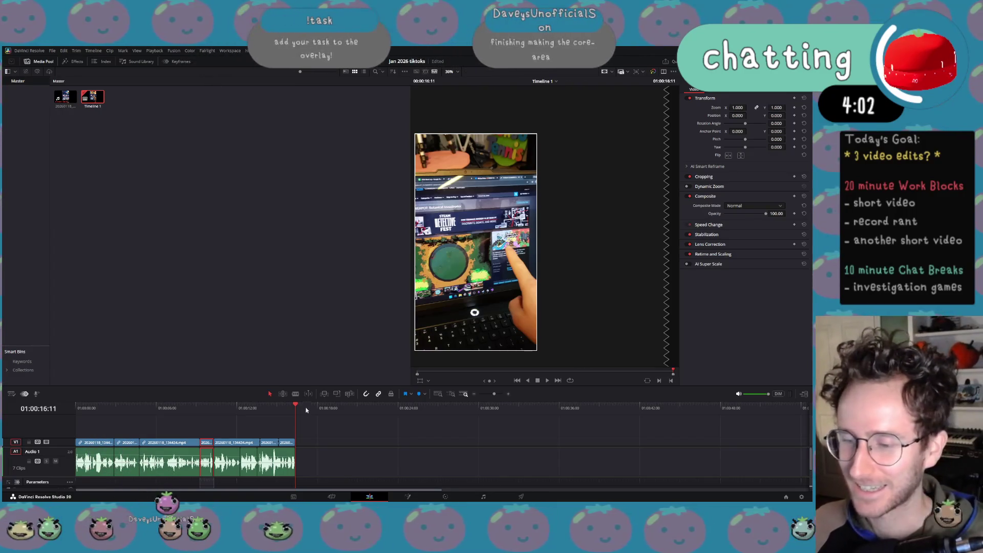
{"action": "left_click", "coordinate": [241, 414]}
{"action": "key", "text": "space"}
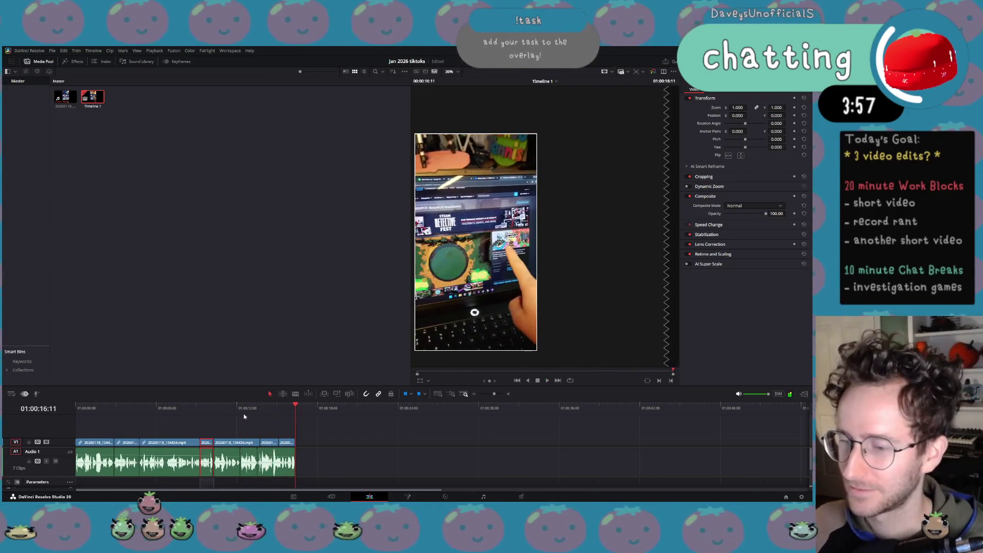
{"action": "left_click", "coordinate": [238, 408]}
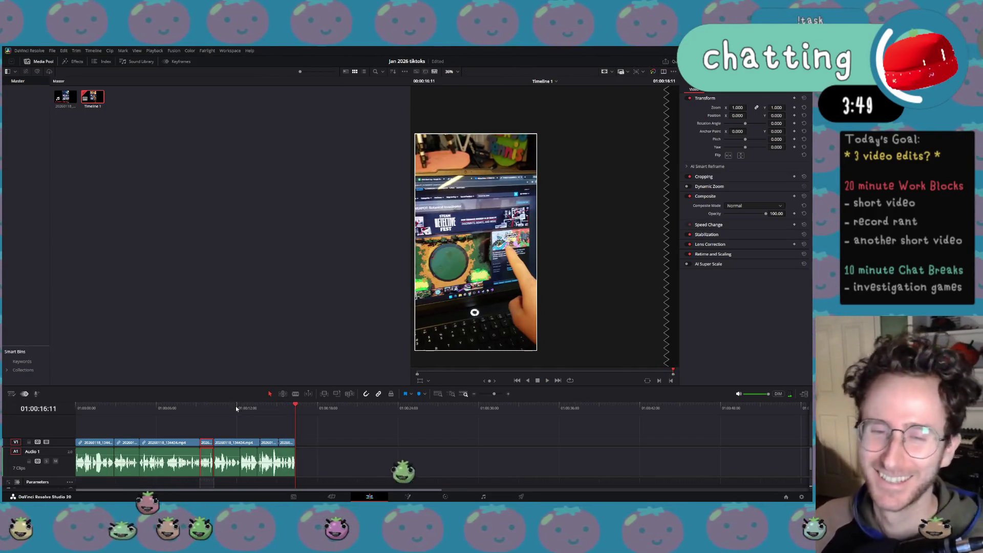
{"action": "left_click", "coordinate": [174, 51]}
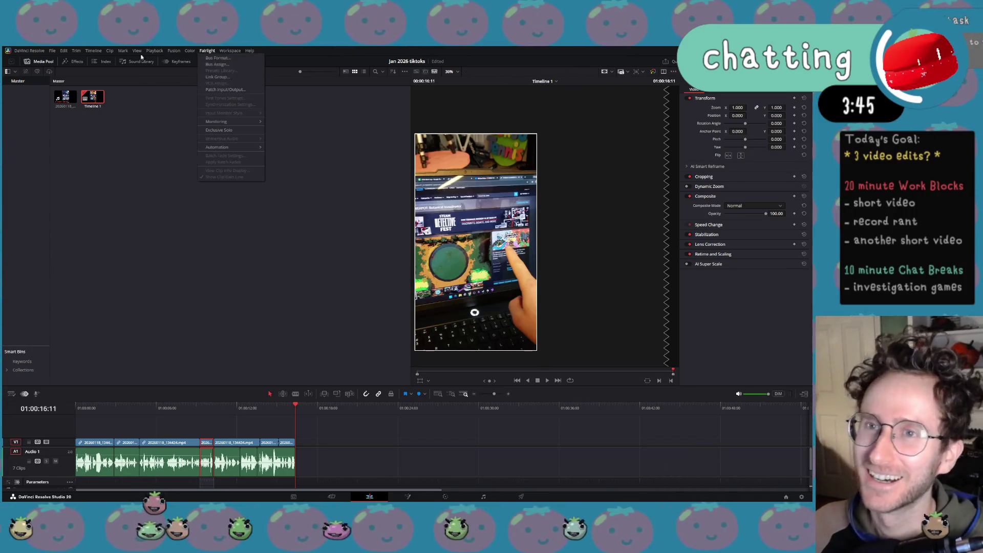
Choose Timeline > AI Tools > Create Subtitles from Audio.
{"action": "mouse_move", "coordinate": [93, 50]}
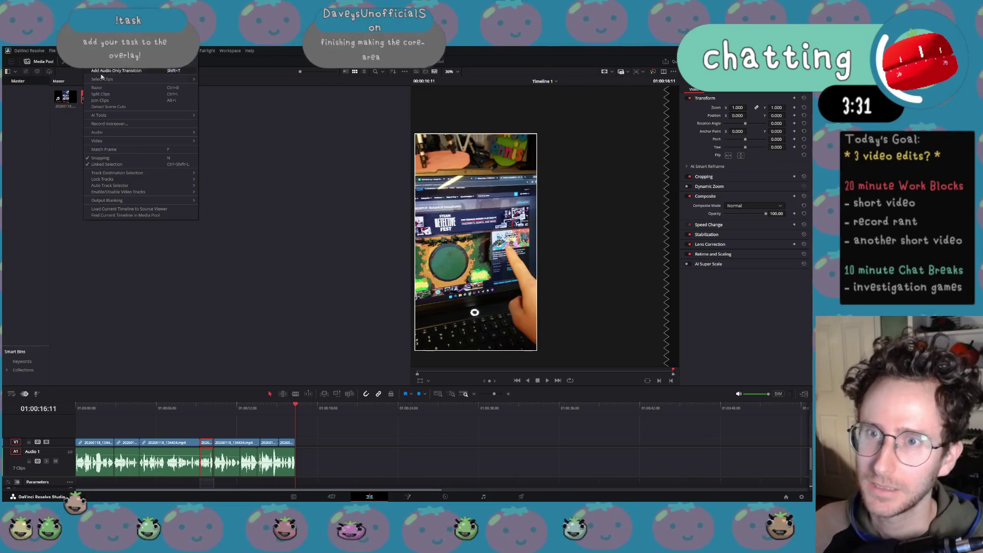
{"action": "mouse_move", "coordinate": [194, 119]}
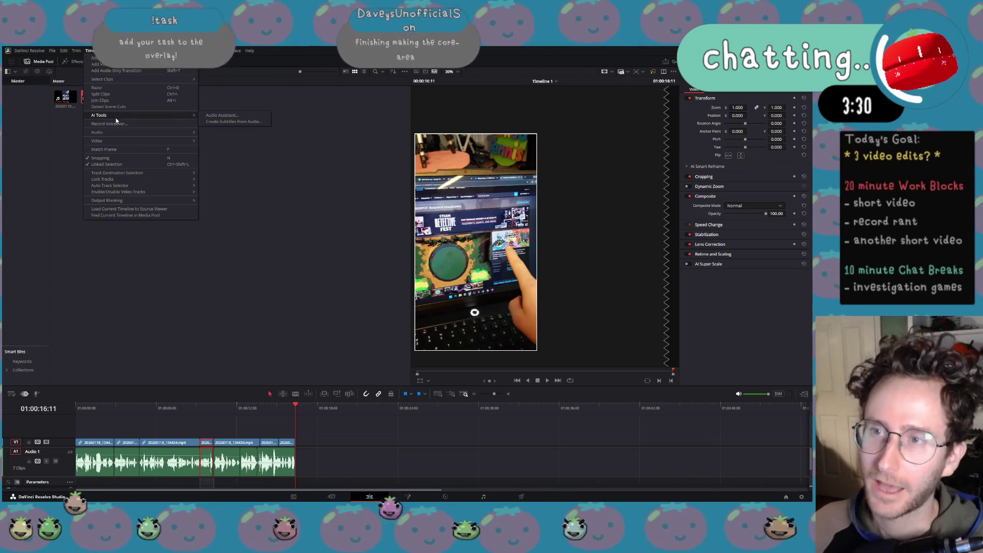
{"action": "left_click", "coordinate": [229, 121]}
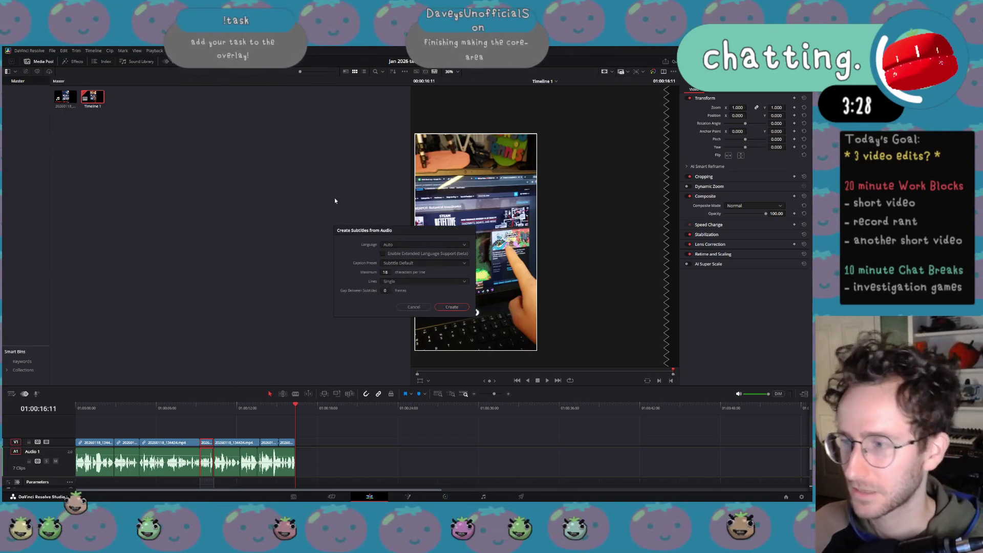
Generate auto-transcribed captions from the audio onto a new Subtitle 1 track.
{"action": "left_click", "coordinate": [445, 307]}
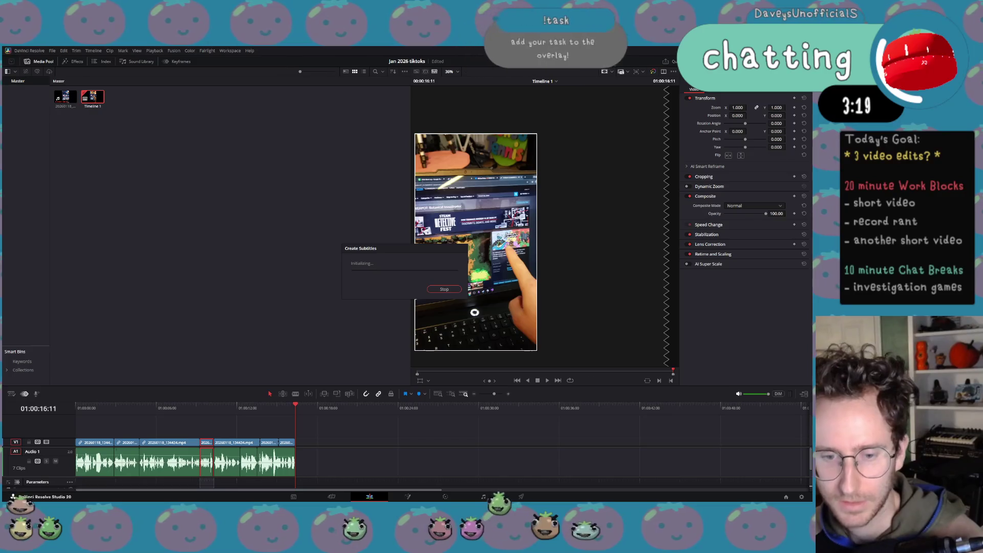
{"action": "key", "text": "XF86AudioLowerVolume"}
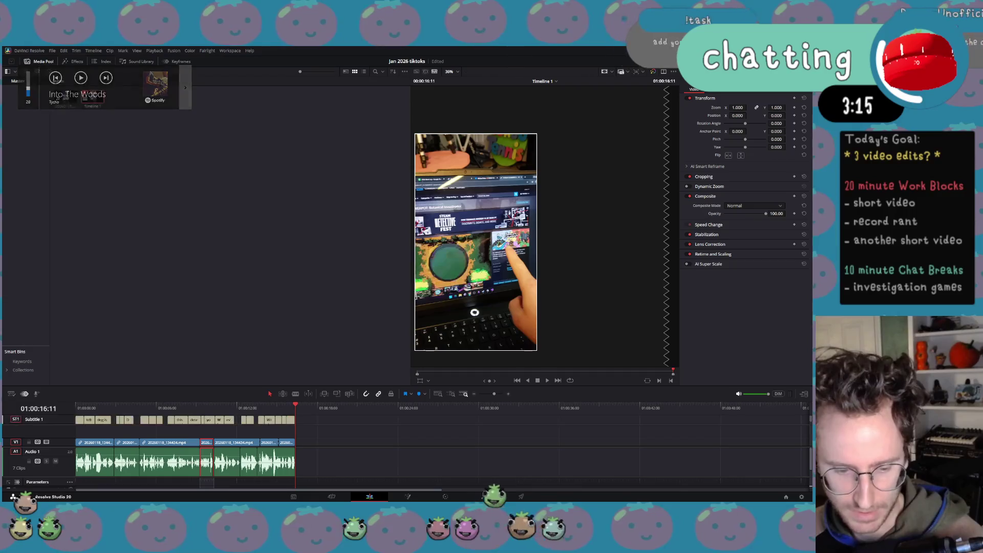
{"action": "key", "text": "XF86AudioLowerVolume"}
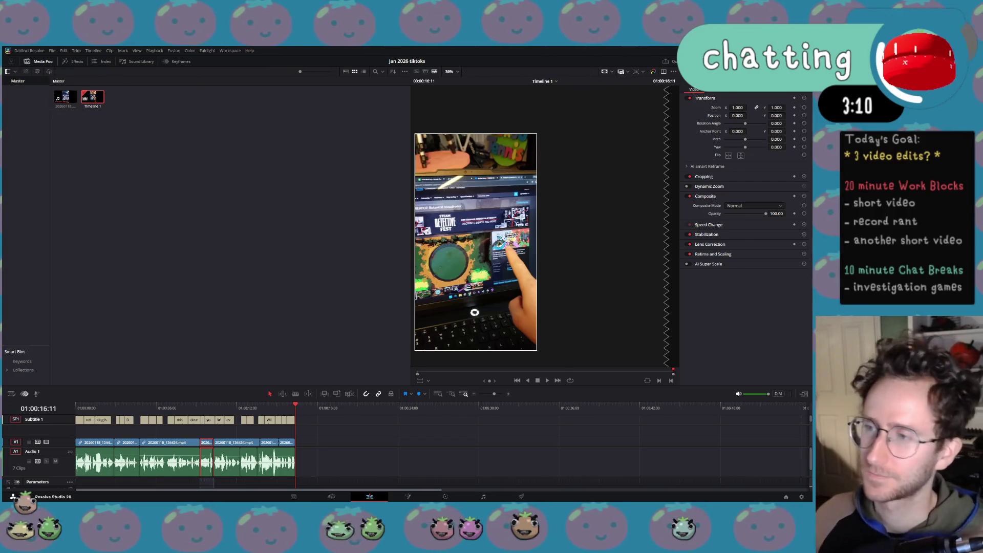
{"action": "key", "text": "XF86AudioLowerVolume"}
{"action": "key", "text": "XF86AudioLowerVolume"}
{"action": "key", "text": "XF86AudioLowerVolume"}
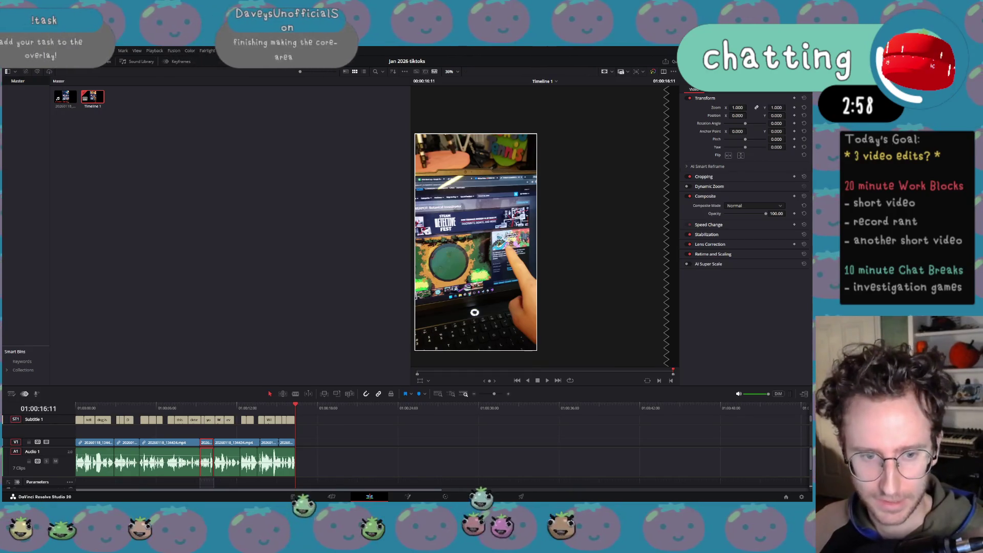
{"action": "key", "text": "XF86AudioPlay"}
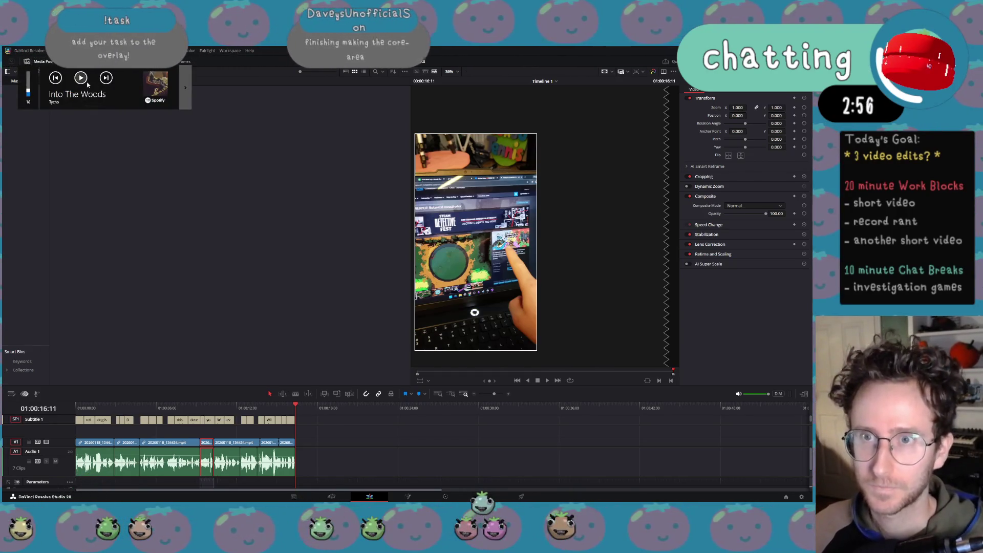
{"action": "left_click", "coordinate": [81, 78]}
{"action": "key", "text": "XF86AudioRaiseVolume"}
{"action": "key", "text": "XF86AudioRaiseVolume"}
{"action": "key", "text": "XF86AudioRaiseVolume"}
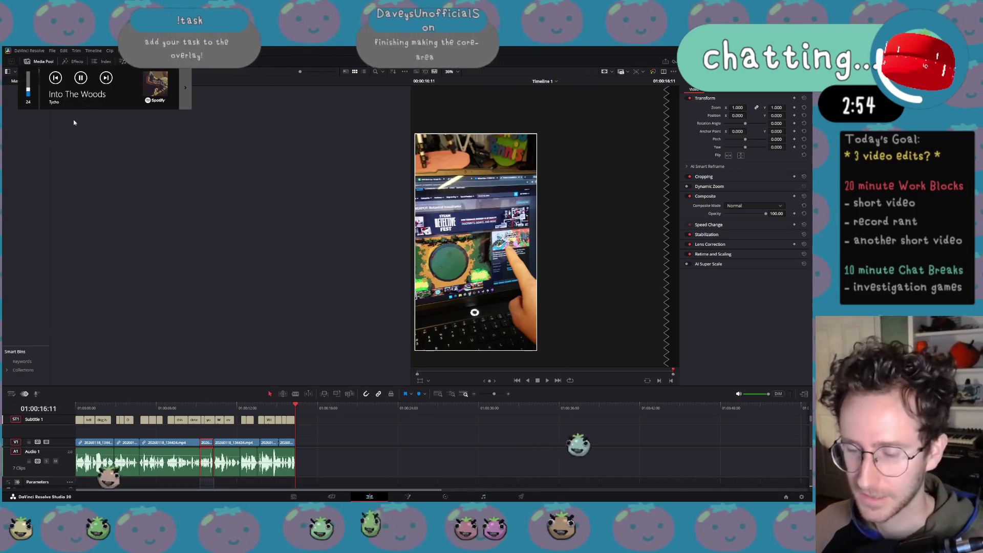
{"action": "key", "text": "XF86AudioRaiseVolume"}
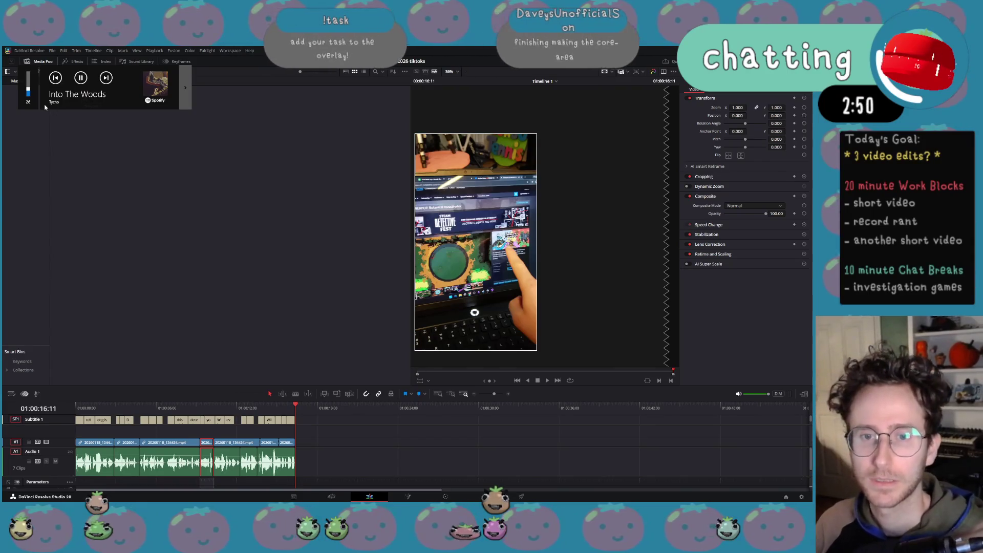
{"action": "key", "text": "XF86AudioRaiseVolume"}
{"action": "key", "text": "XF86AudioRaiseVolume"}
{"action": "key", "text": "XF86AudioRaiseVolume"}
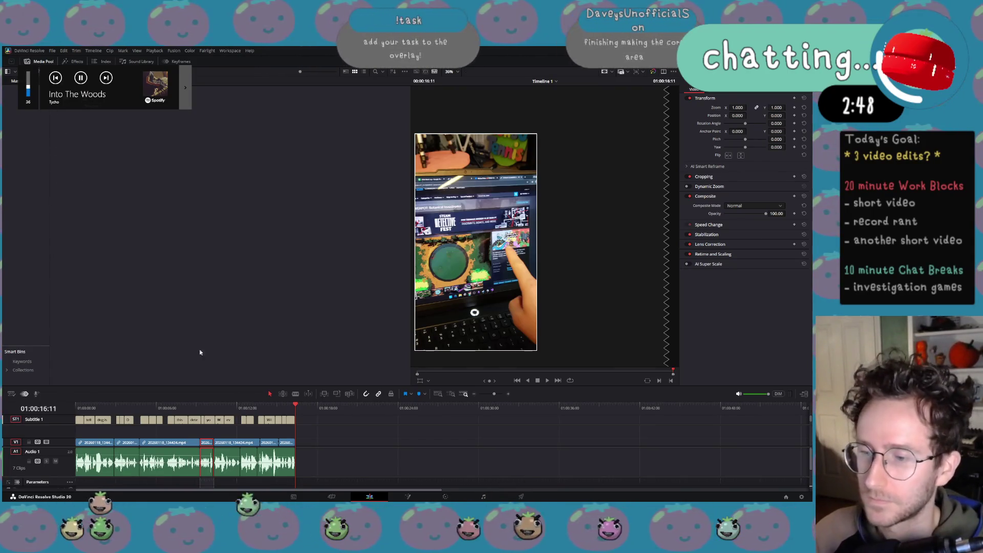
Play the edit from the start to review the captions and select a subtitle clip.
{"action": "key", "text": "Home"}
{"action": "key", "text": "space"}
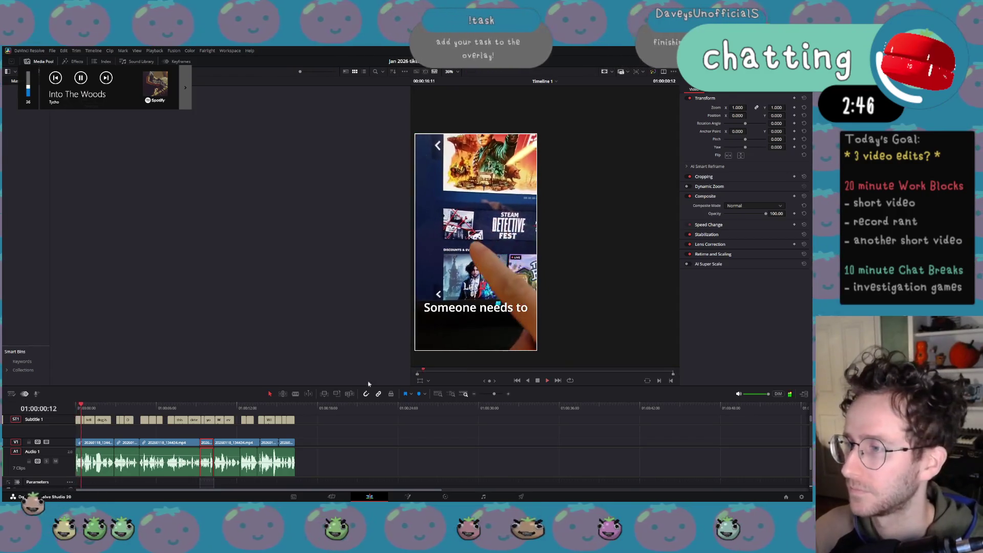
{"action": "key", "text": "space"}
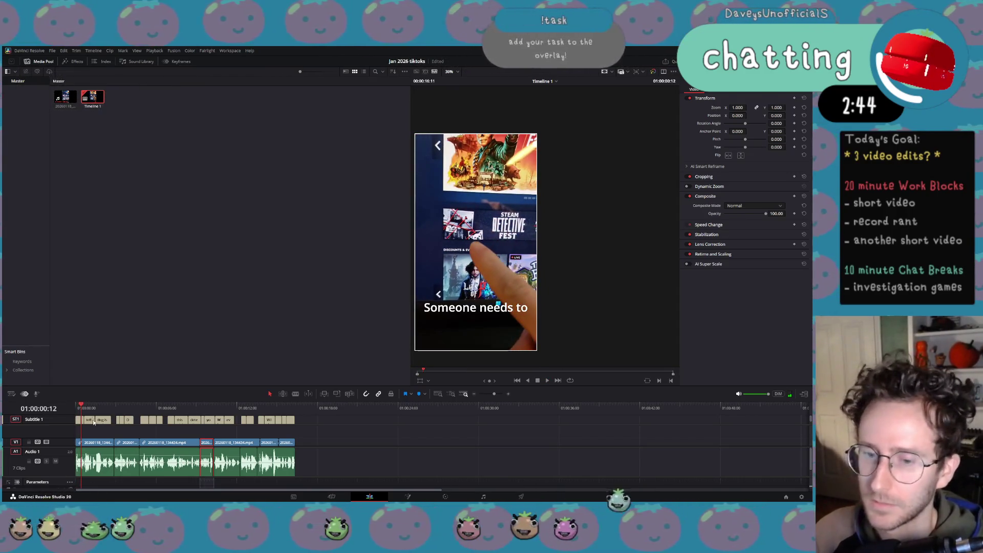
{"action": "left_click", "coordinate": [101, 421]}
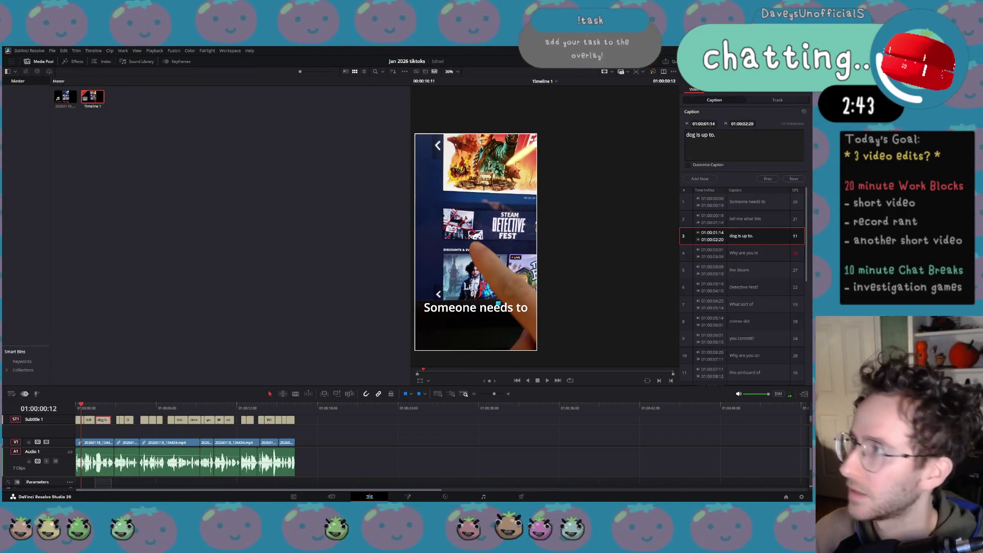
In the Inspector's Track tab, style captions yellow Fredoka Medium on teal with drop shadow offset 4 / -4.
{"action": "left_click", "coordinate": [771, 100]}
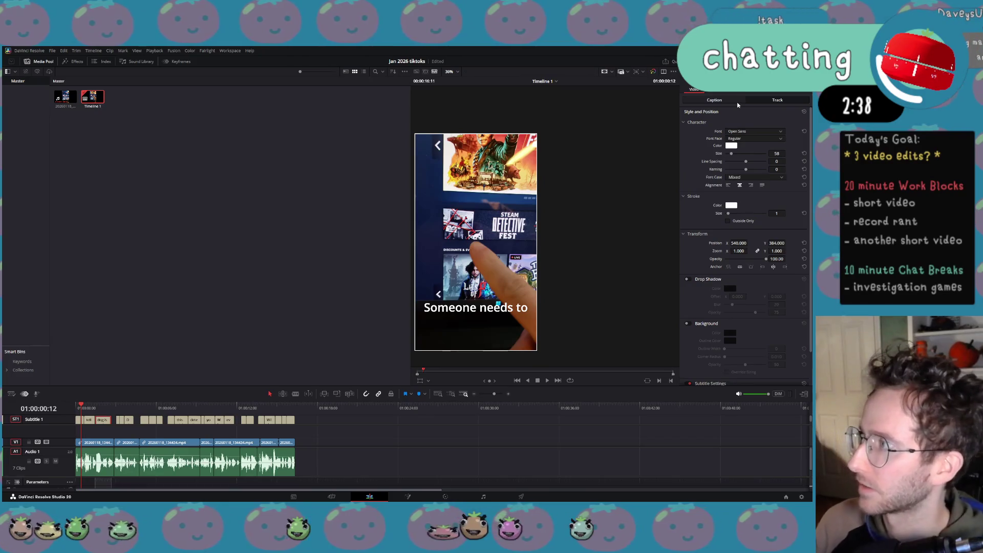
{"action": "left_click", "coordinate": [737, 103]}
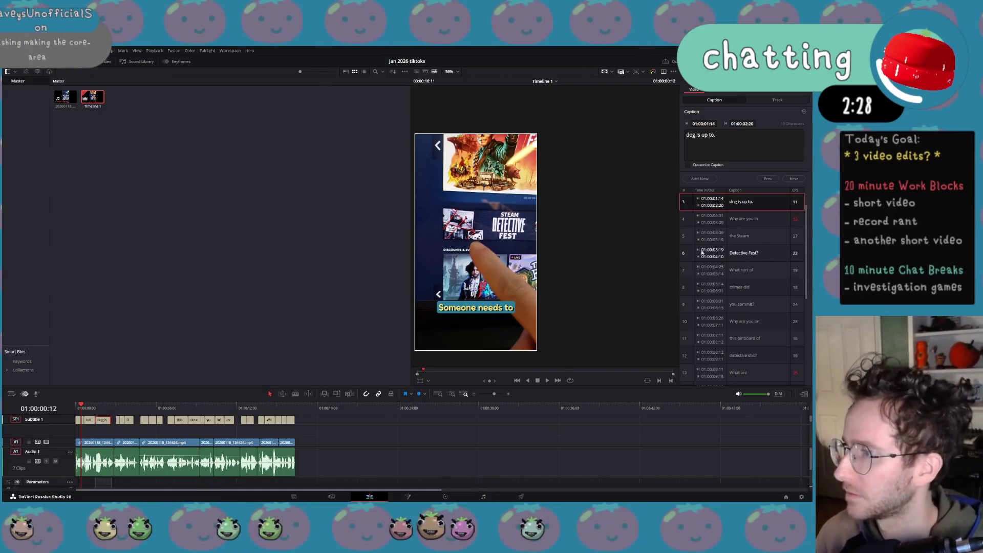
{"action": "scroll", "coordinate": [456, 308], "scroll_direction": "up", "scroll_amount": 2}
{"action": "scroll", "coordinate": [483, 318], "scroll_direction": "up", "scroll_amount": 2}
{"action": "scroll", "coordinate": [557, 316], "scroll_direction": "up", "scroll_amount": 2}
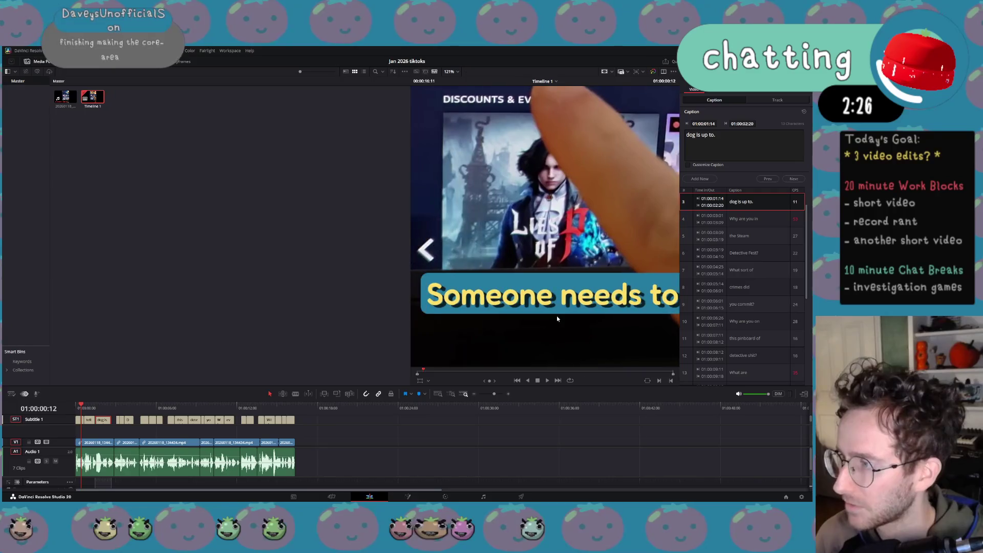
{"action": "left_click", "coordinate": [762, 100]}
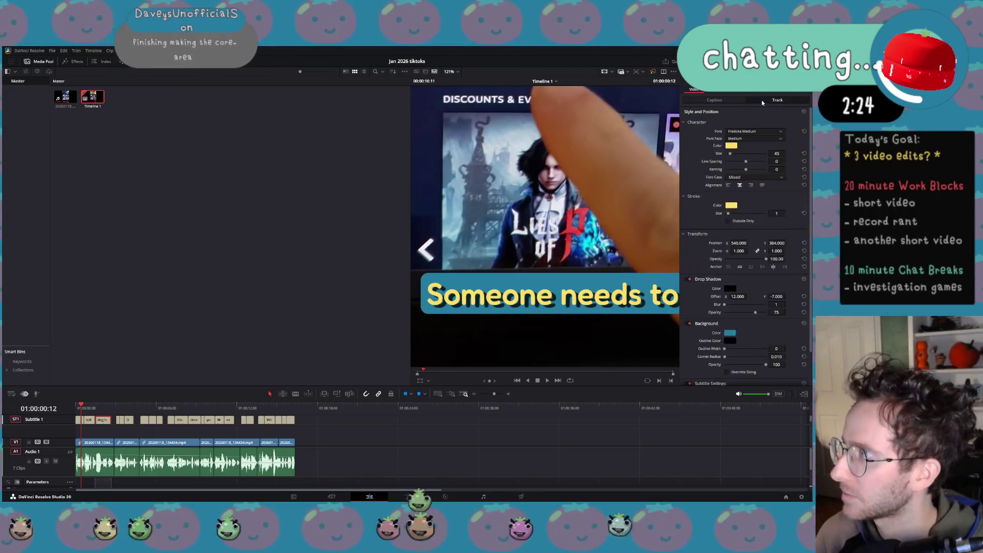
{"action": "scroll", "coordinate": [732, 317], "scroll_direction": "down", "scroll_amount": 2}
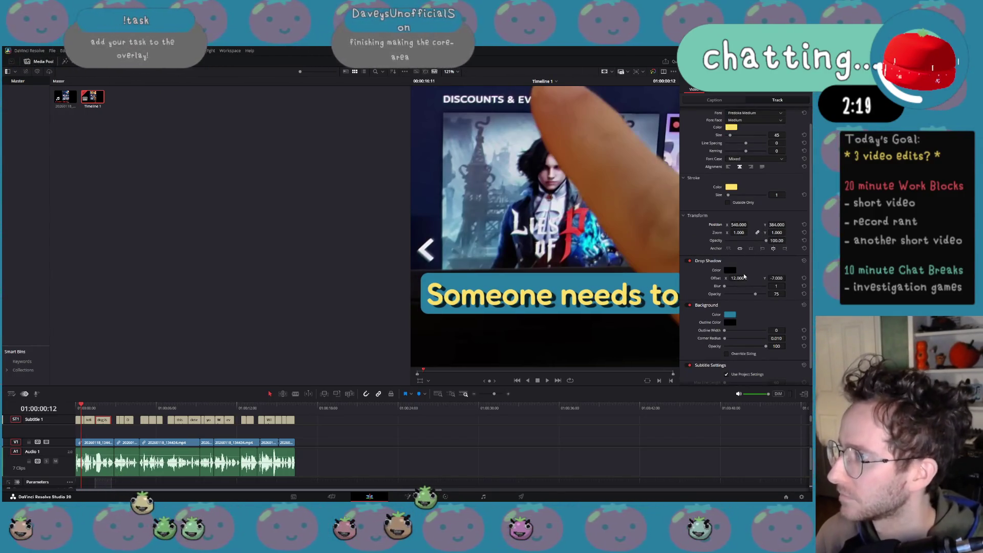
{"action": "left_click_drag", "start_coordinate": [740, 278], "coordinate": [785, 278]}
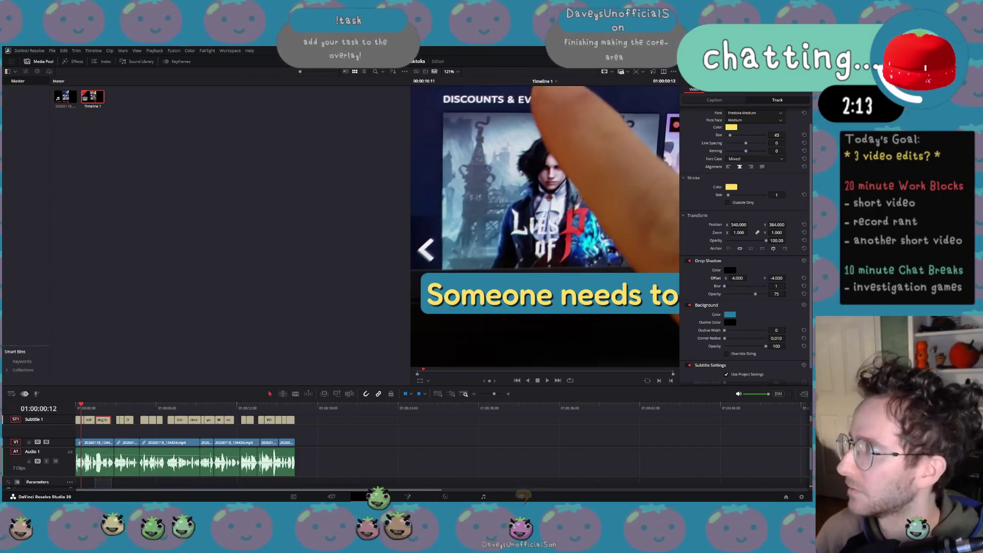
{"action": "right_click", "coordinate": [762, 94]}
{"action": "key", "text": "shift+z"}
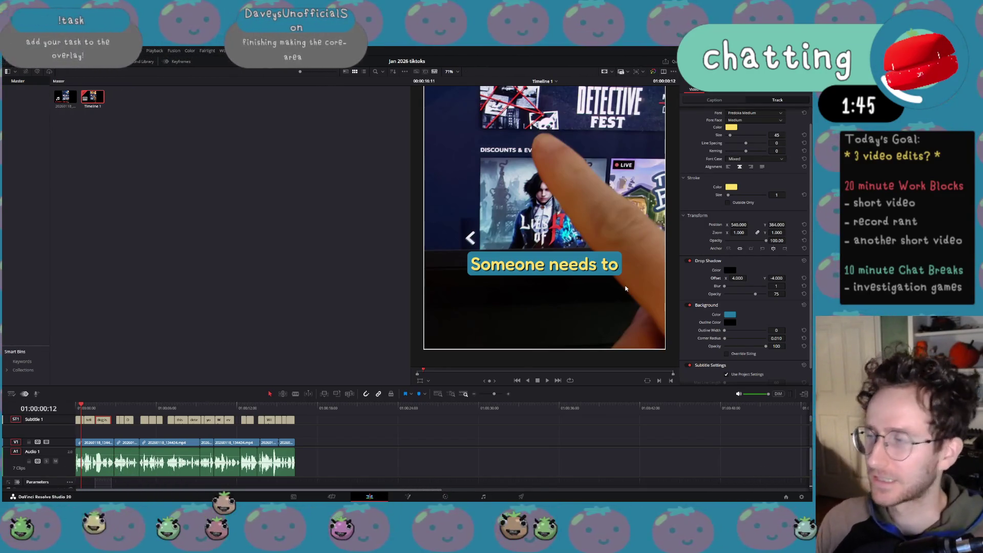
Zoom the viewer out to 37% for the full vertical frame and scrub the playhead back to the start.
{"action": "scroll", "coordinate": [643, 192], "scroll_direction": "down", "scroll_amount": 3}
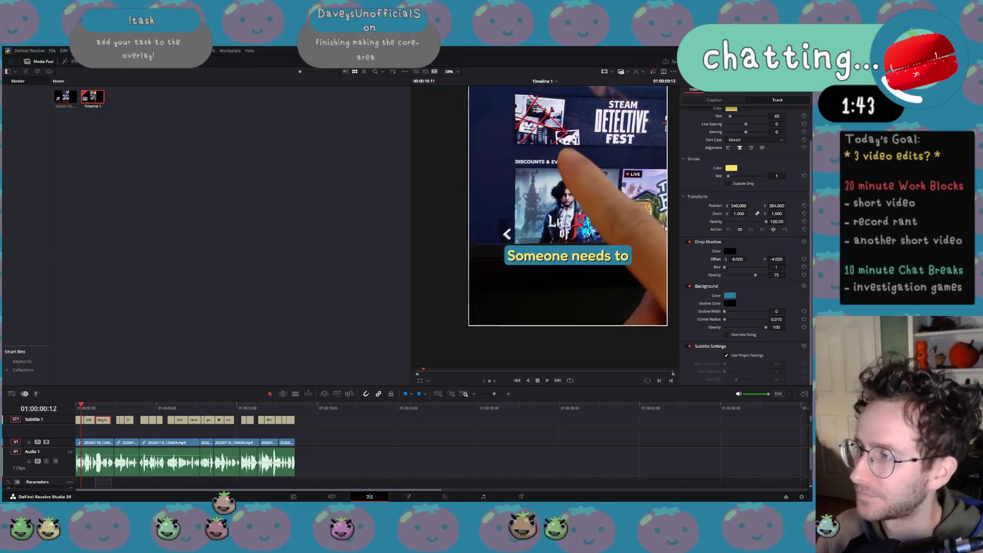
{"action": "scroll", "coordinate": [642, 192], "scroll_direction": "down", "scroll_amount": 2}
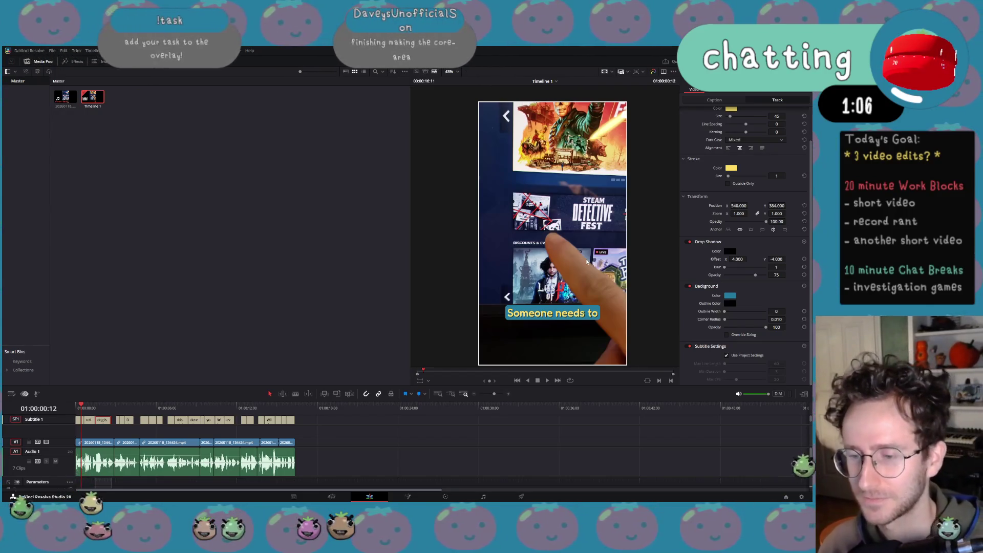
{"action": "scroll", "coordinate": [606, 175], "scroll_direction": "down", "scroll_amount": 1}
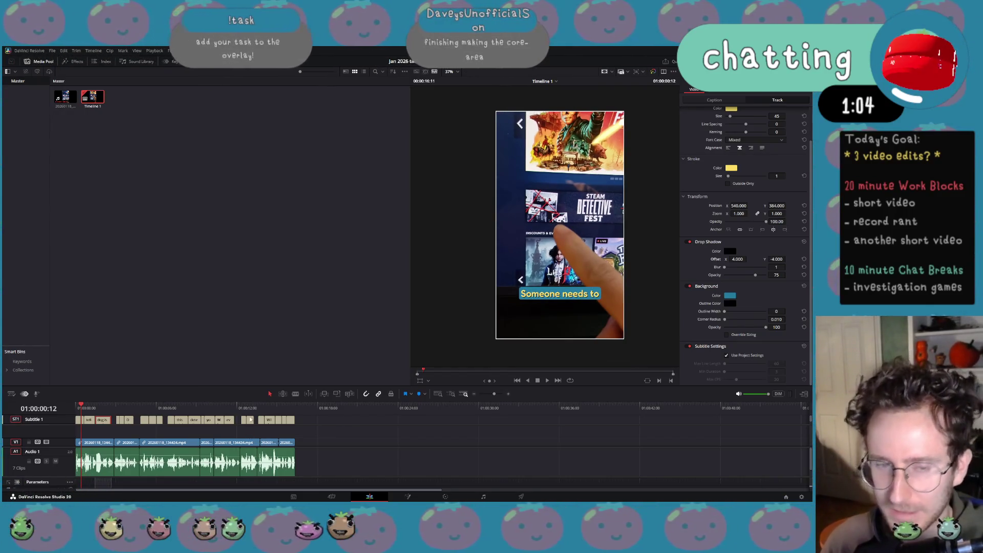
{"action": "scroll", "coordinate": [252, 415], "scroll_direction": "right", "scroll_amount": 5}
{"action": "scroll", "coordinate": [252, 416], "scroll_direction": "left", "scroll_amount": 4}
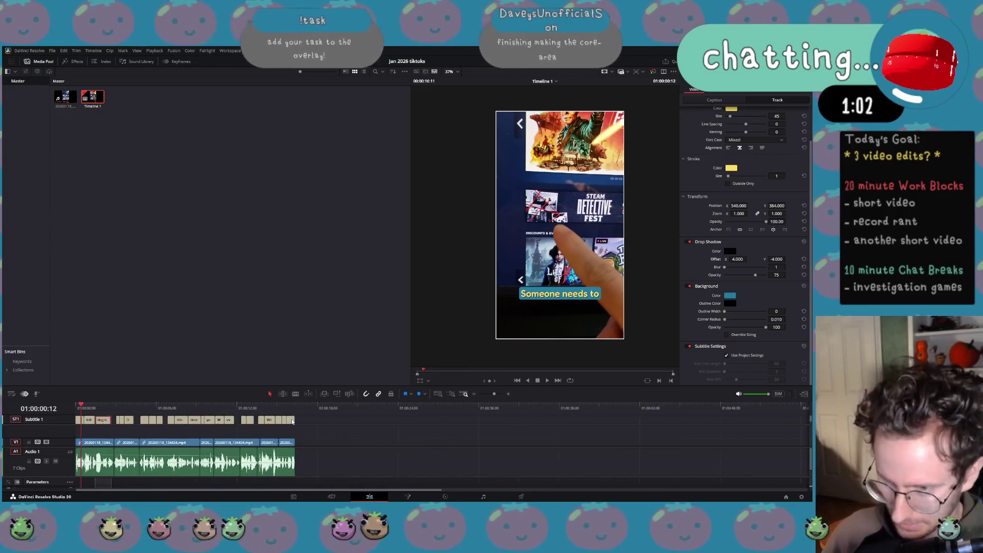
{"action": "left_click", "coordinate": [295, 407]}
{"action": "left_click_drag", "start_coordinate": [295, 407], "coordinate": [76, 407]}
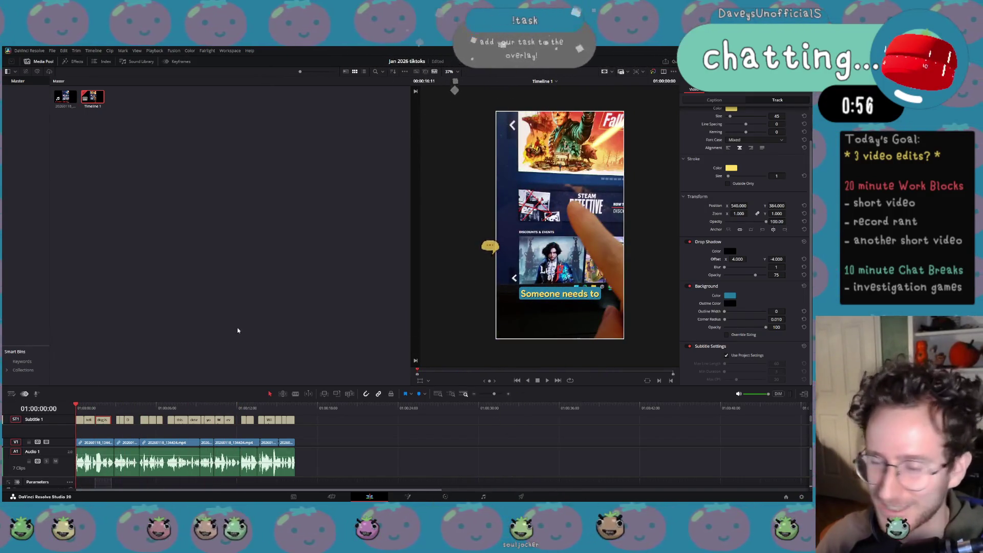
Place the playhead on the short's final frame at 01:00:16:11.
{"action": "left_click", "coordinate": [296, 407]}
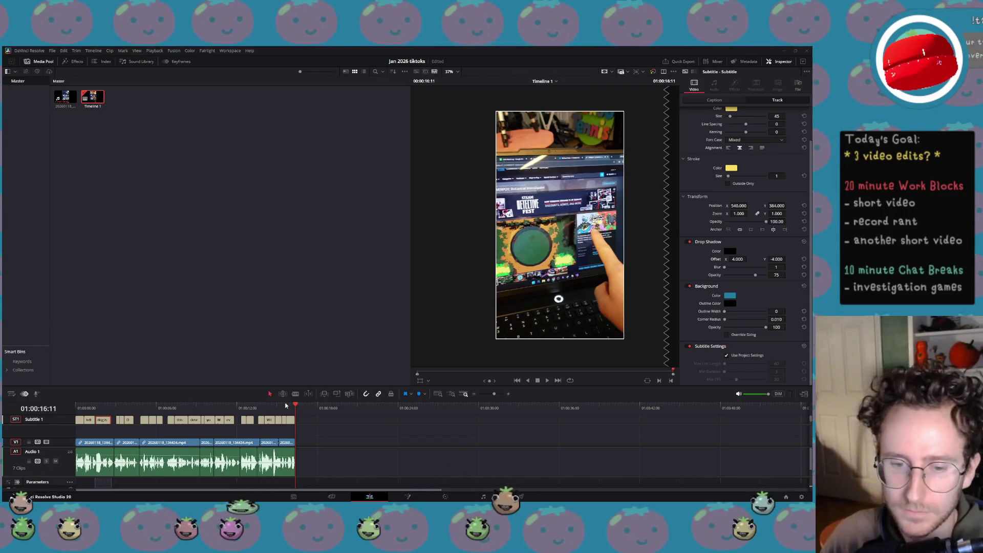
{"action": "key", "text": "XF86AudioLowerVolume"}
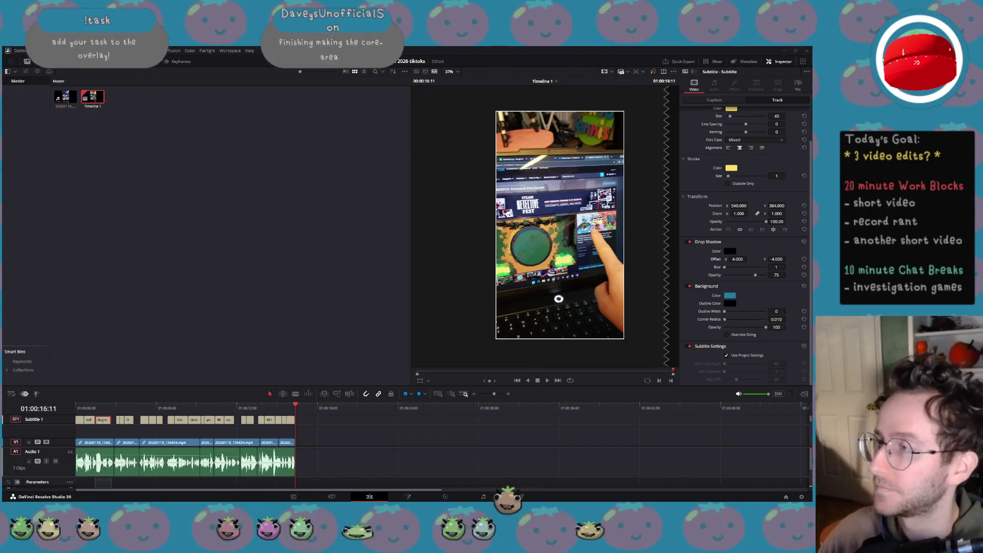
{"action": "right_click", "coordinate": [302, 410]}
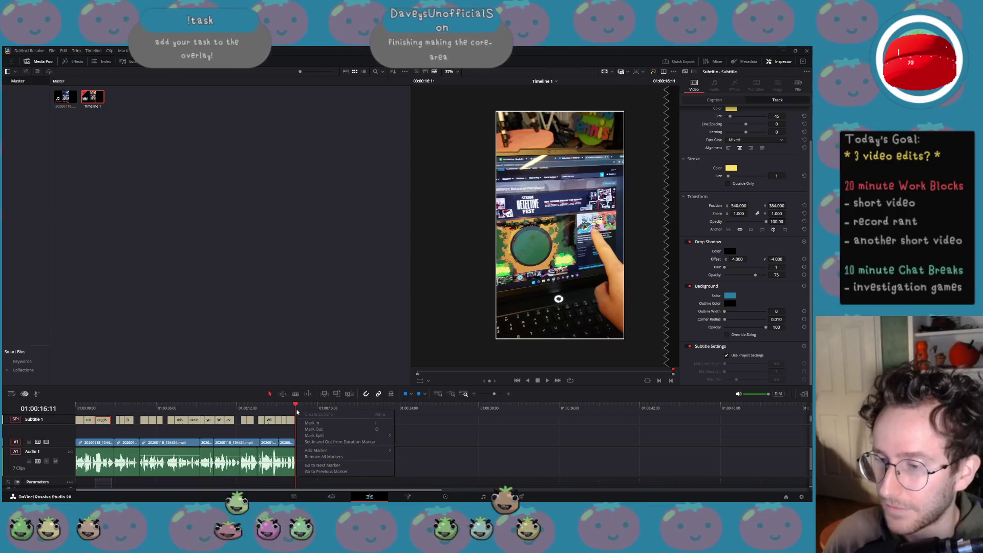
Mark Out at the timeline end and start a Quick Export with the H.264 Master preset.
{"action": "left_click", "coordinate": [321, 429]}
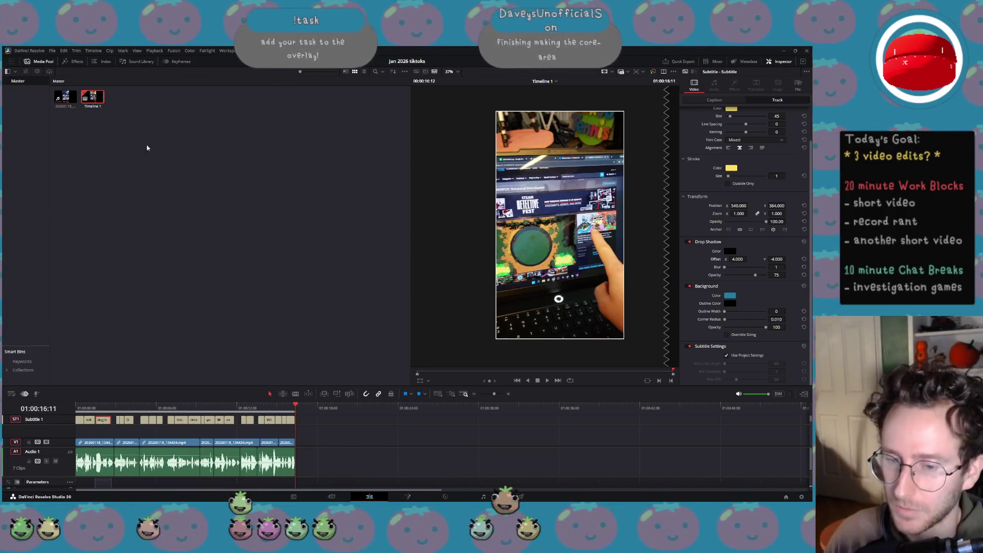
{"action": "left_click", "coordinate": [30, 51]}
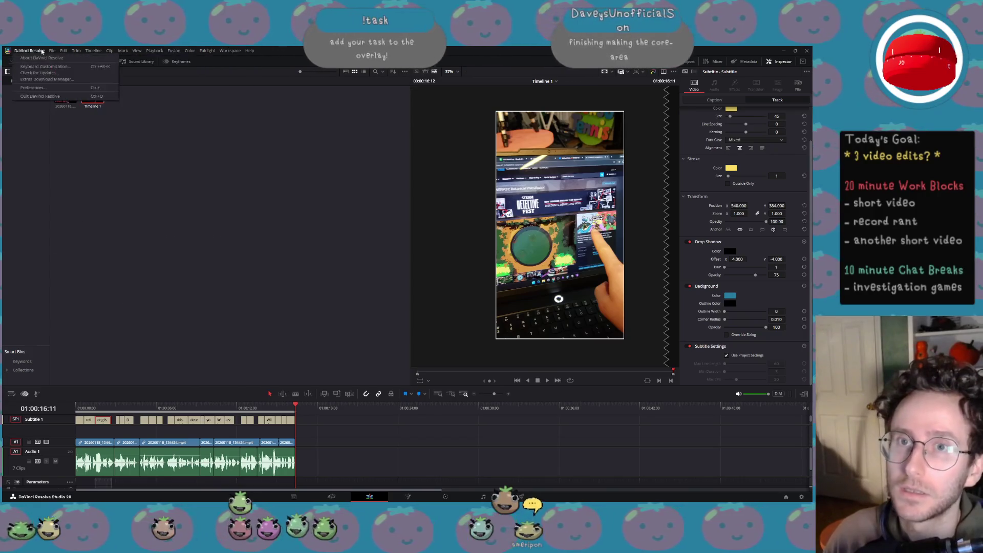
{"action": "mouse_move", "coordinate": [53, 51]}
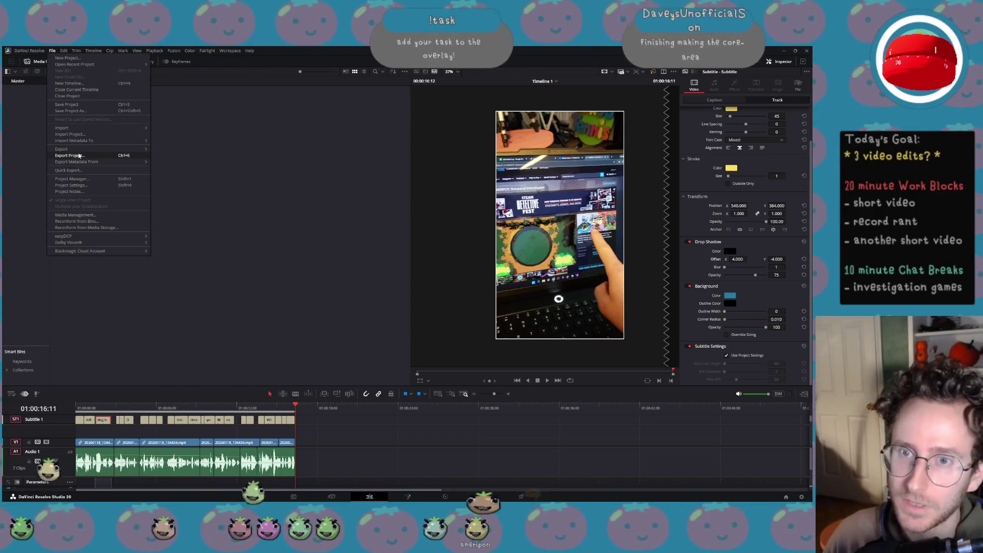
{"action": "mouse_move", "coordinate": [81, 148]}
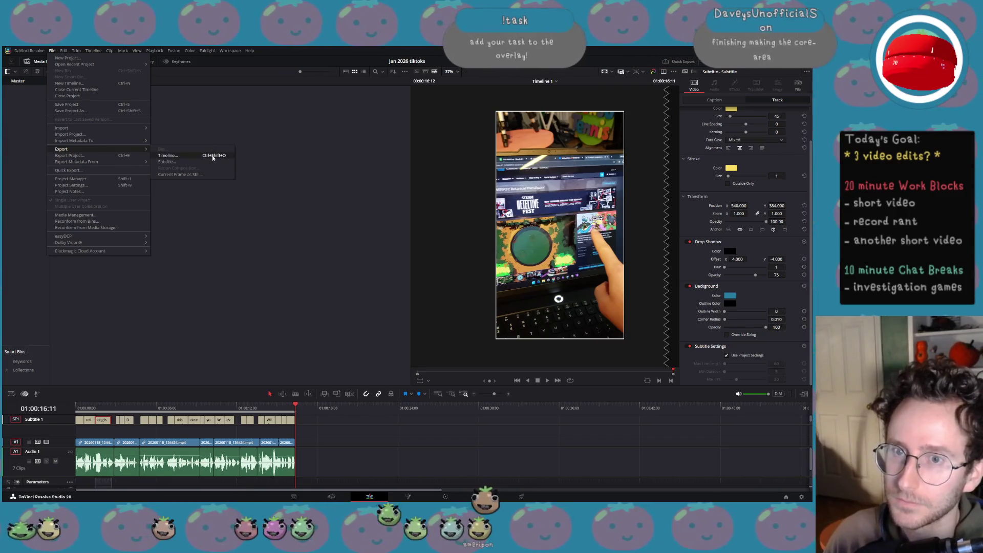
{"action": "left_click", "coordinate": [125, 170]}
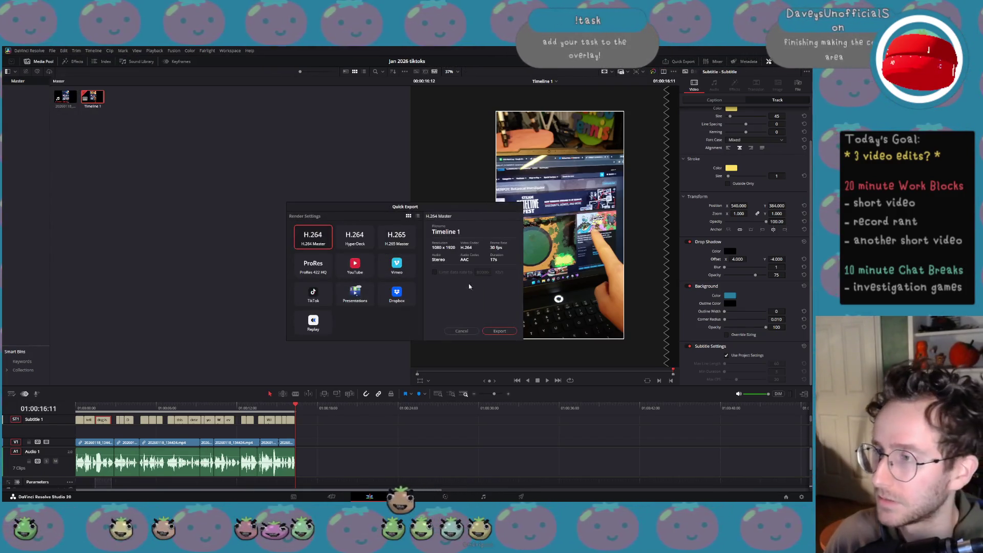
{"action": "left_click", "coordinate": [499, 332]}
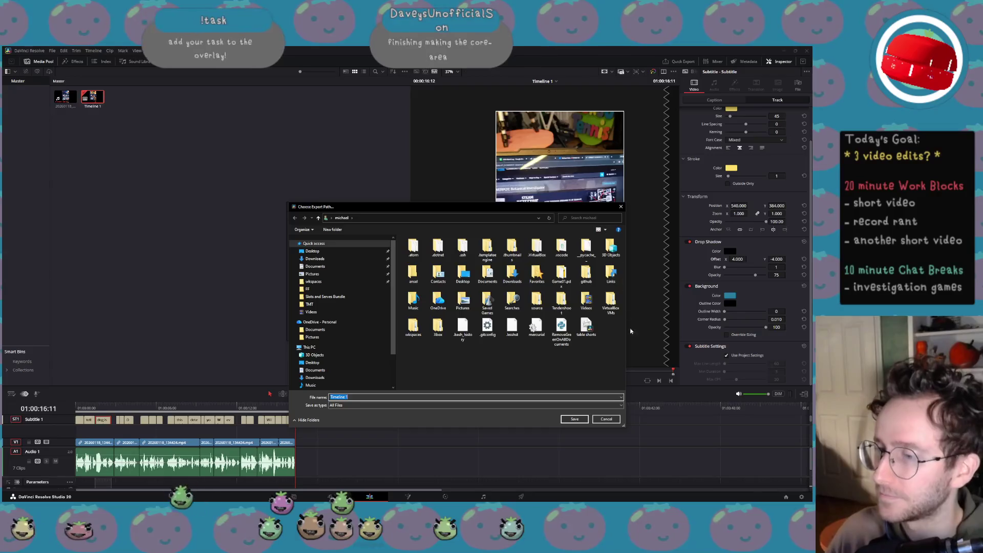
{"action": "left_click", "coordinate": [621, 210]}
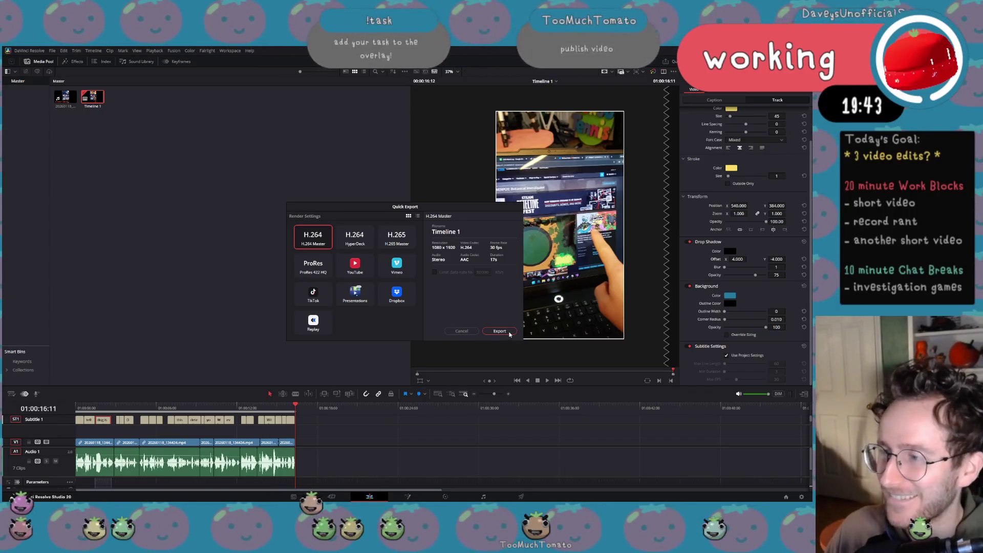
Create a new 'Jan 2026 videos' folder inside Videos for the export.
{"action": "left_click", "coordinate": [500, 331]}
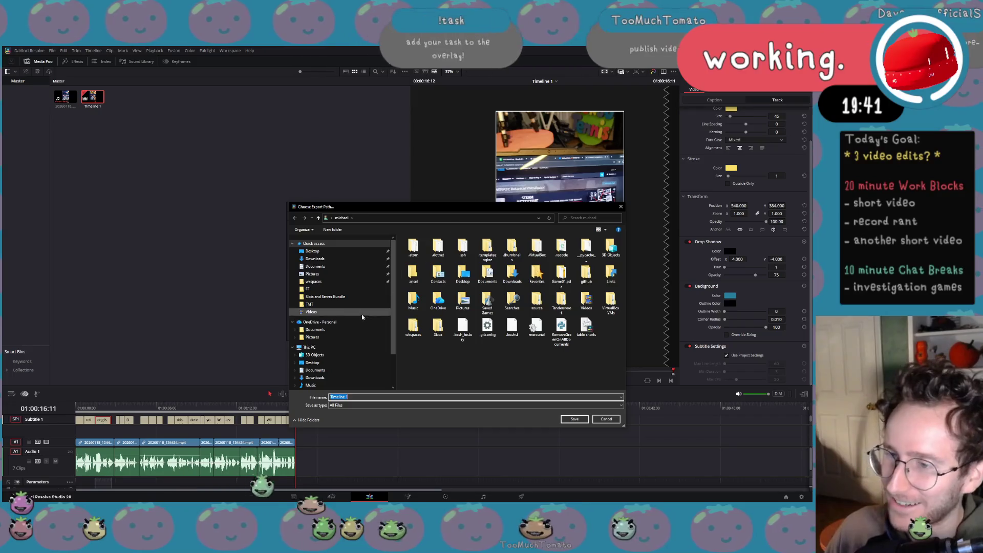
{"action": "left_click", "coordinate": [312, 274]}
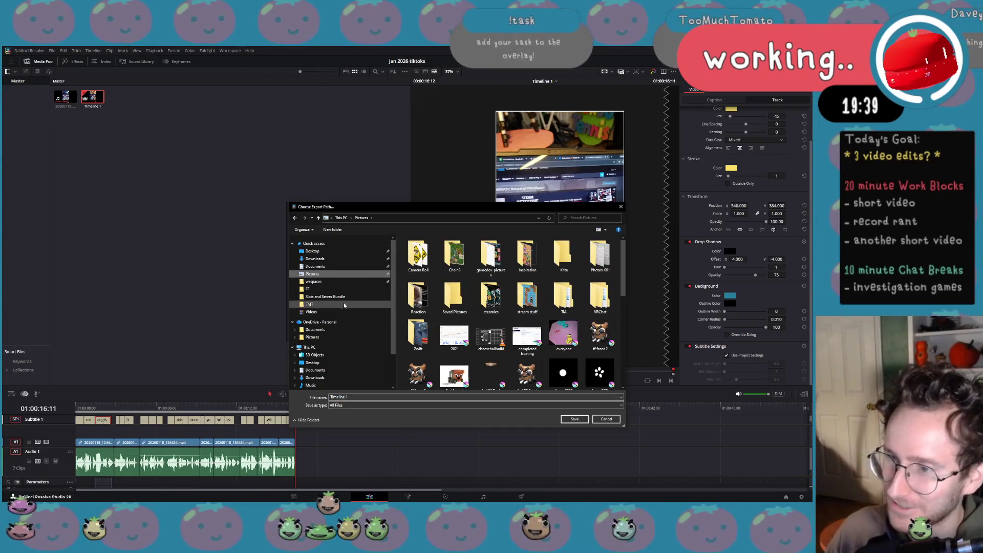
{"action": "left_click", "coordinate": [311, 312]}
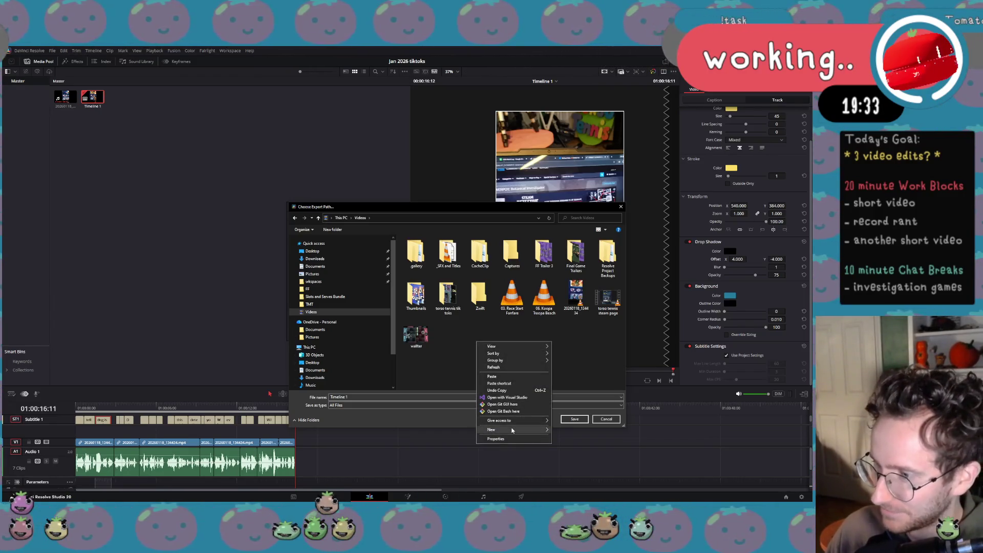
{"action": "left_click", "coordinate": [569, 430]}
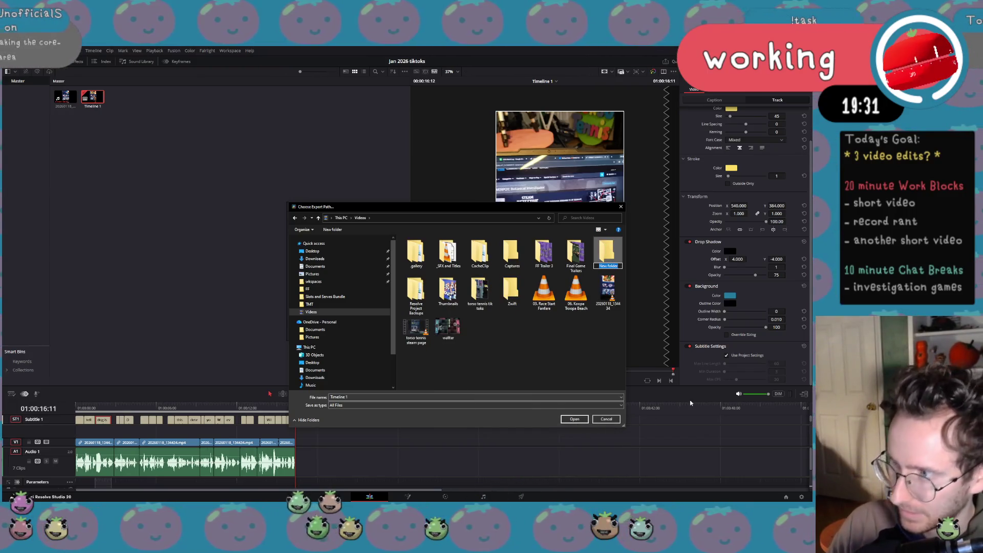
{"action": "type", "text": "Jan 2"}
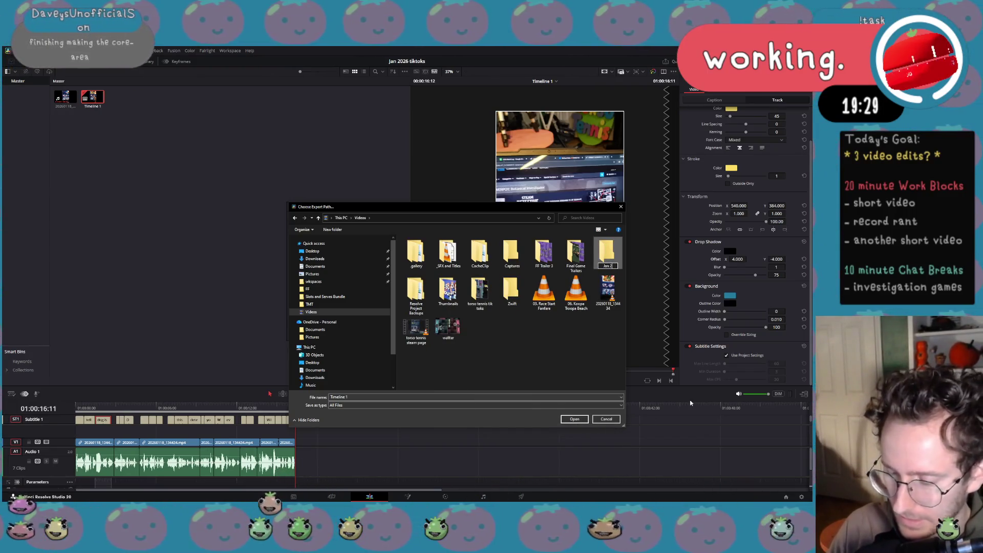
{"action": "type", "text": "026 videos"}
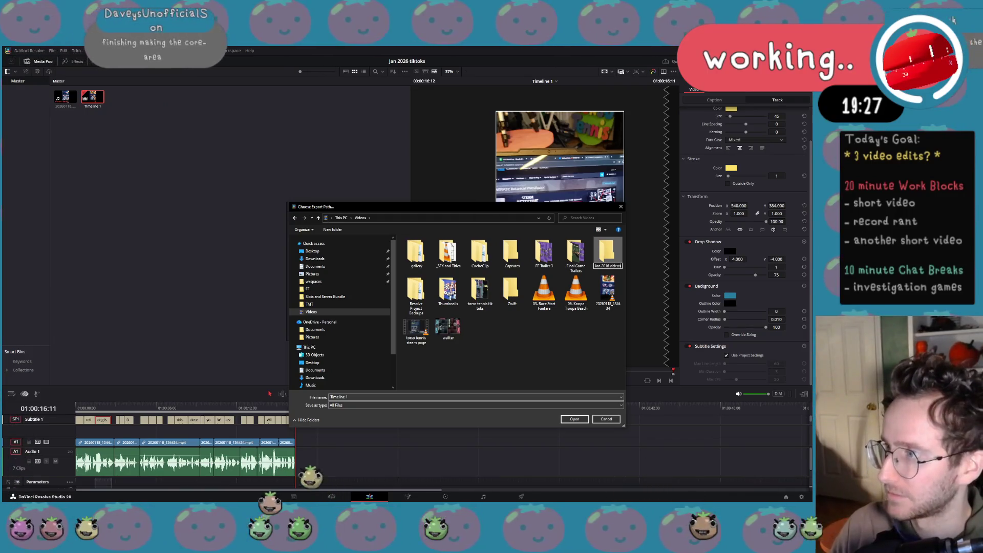
{"action": "key", "text": "Return"}
Save the export as 'dog in detective fest' in the new folder and start rendering.
{"action": "double_click", "coordinate": [610, 259]}
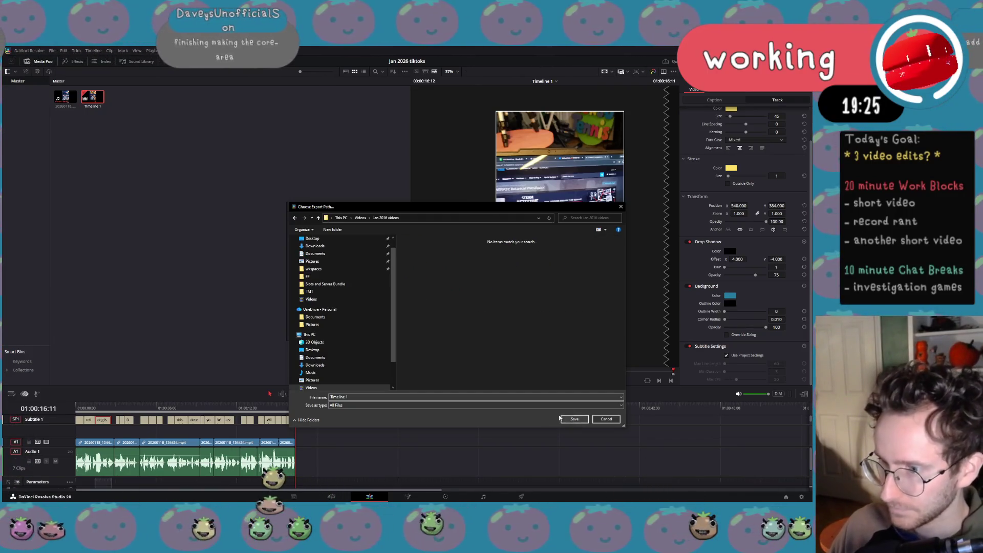
{"action": "left_click", "coordinate": [403, 399]}
{"action": "type", "text": "do"}
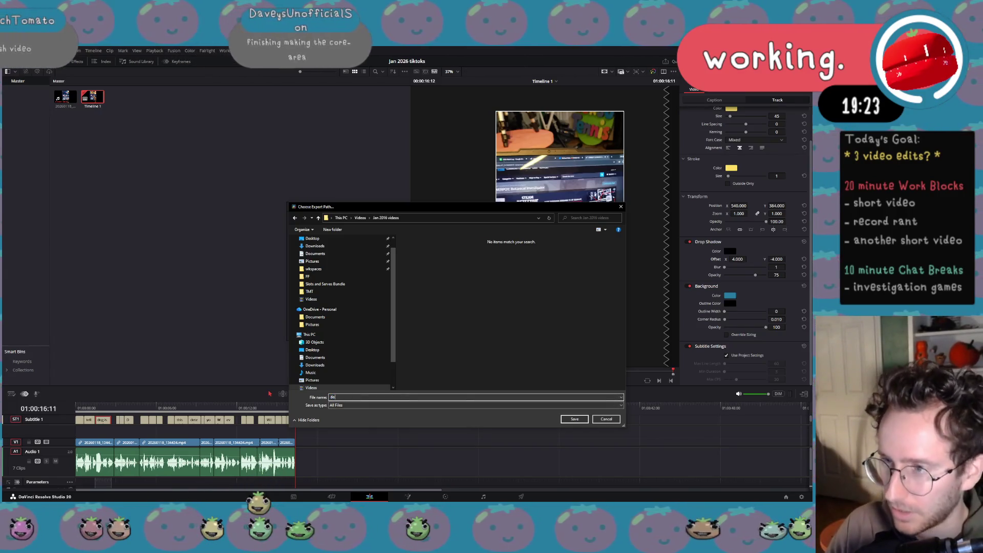
{"action": "type", "text": "g in detectiv"}
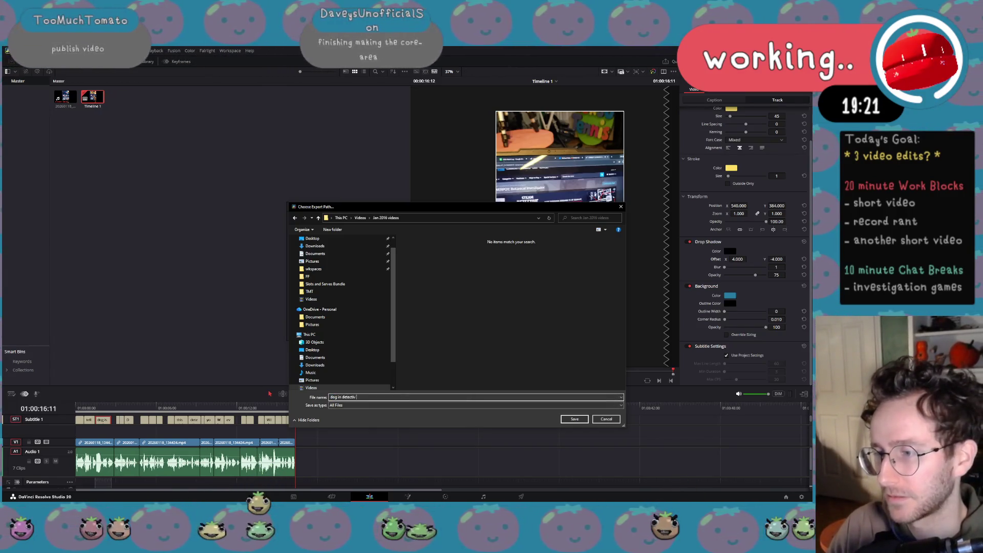
{"action": "type", "text": "e fest"}
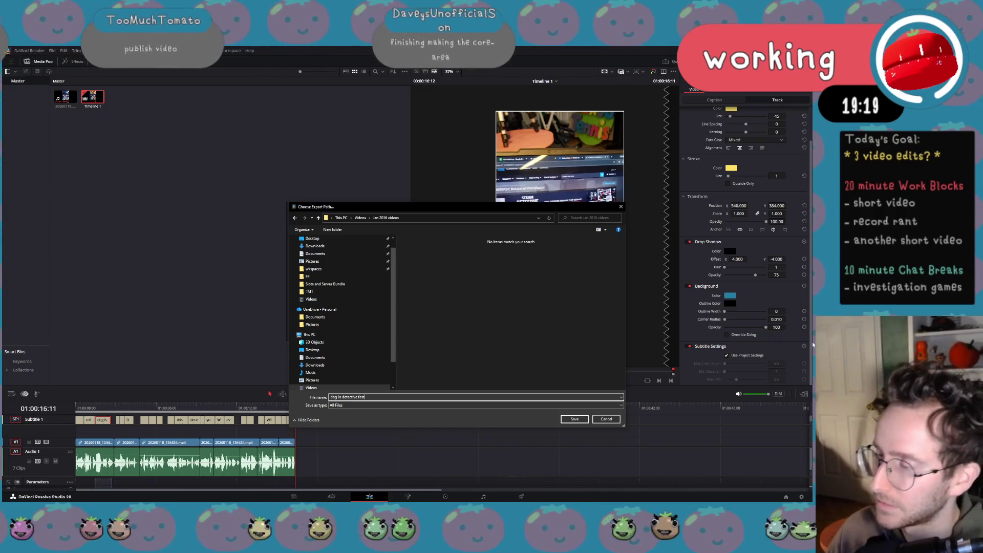
{"action": "left_click", "coordinate": [574, 419]}
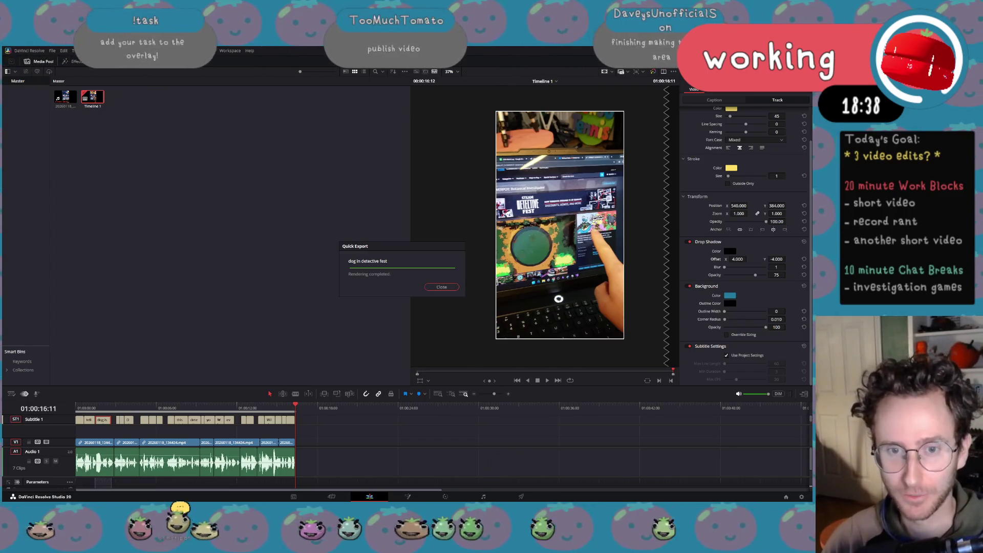
Close the Rendering completed notice once the short finishes exporting.
{"action": "left_click", "coordinate": [446, 287]}
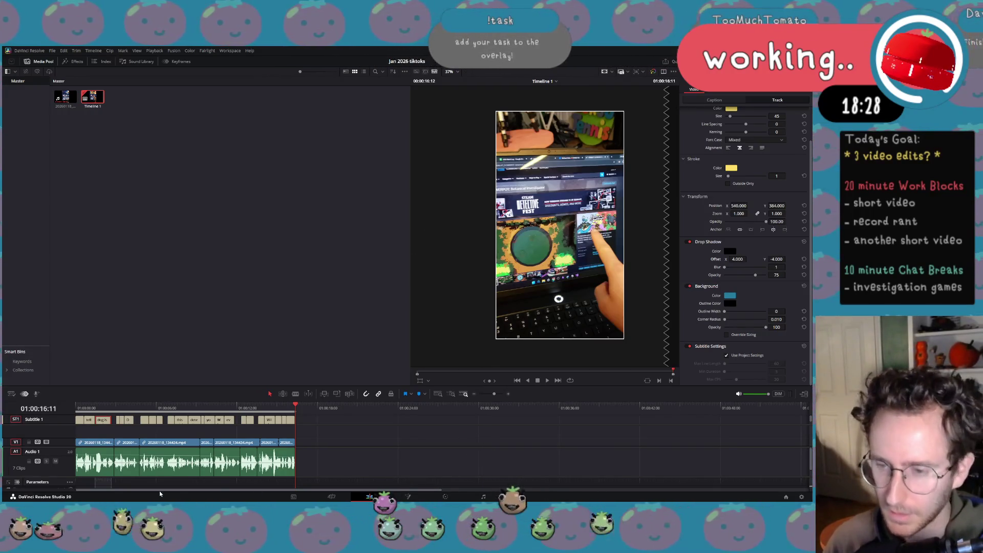
{"action": "key", "text": "super"}
Switch from DaVinci Resolve to the browser window showing Buffer.
{"action": "mouse_move", "coordinate": [54, 497]}
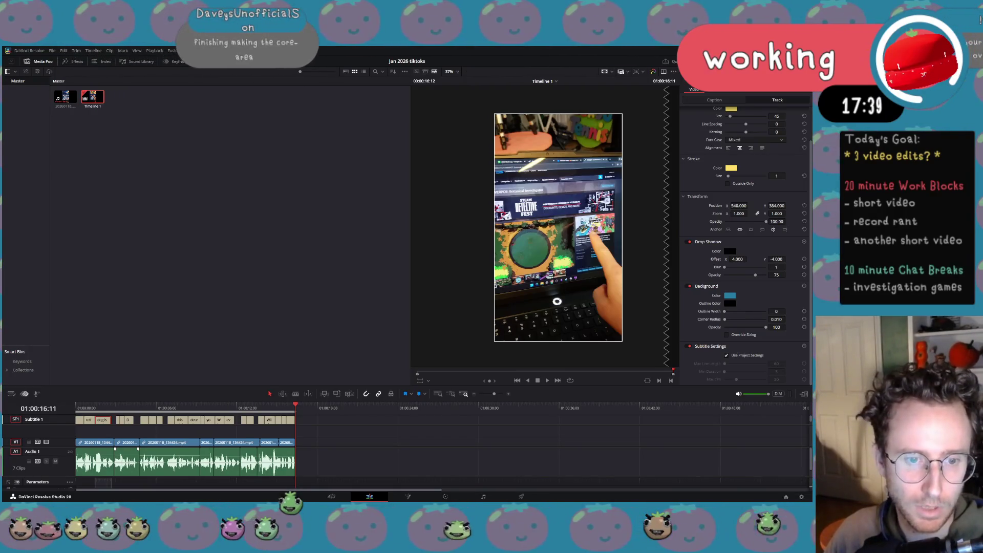
{"action": "key", "text": "alt+Tab"}
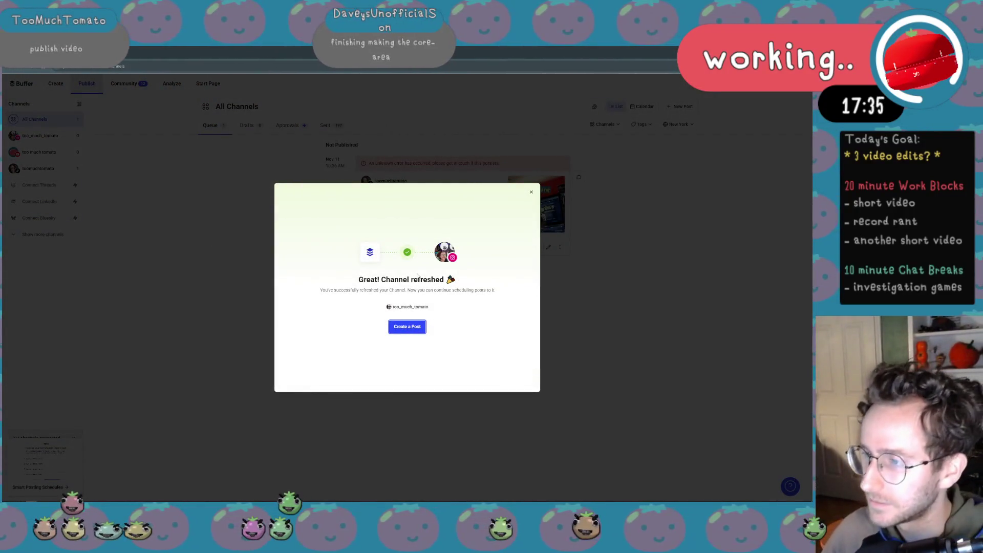
Close the stuck Create Post composer.
{"action": "left_click", "coordinate": [407, 326]}
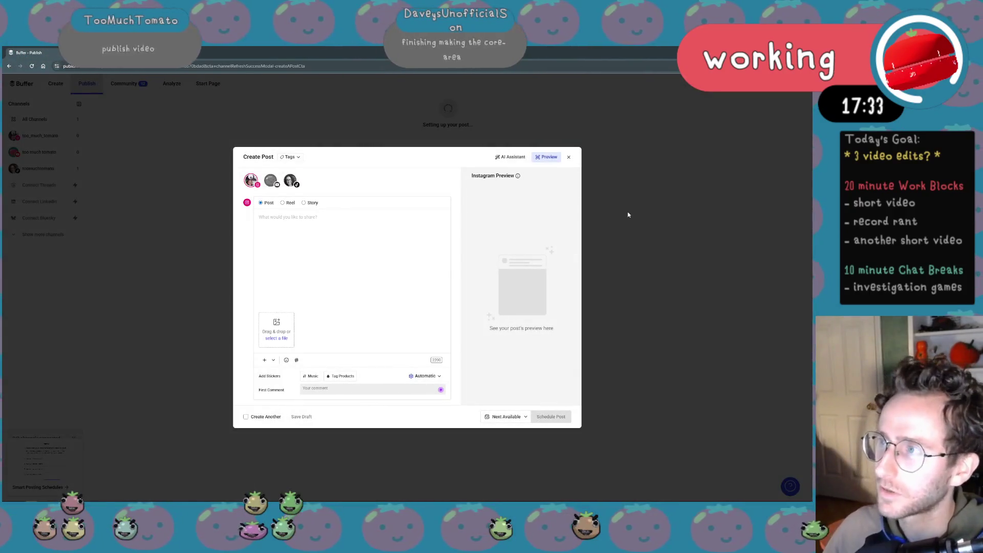
{"action": "left_click", "coordinate": [618, 206]}
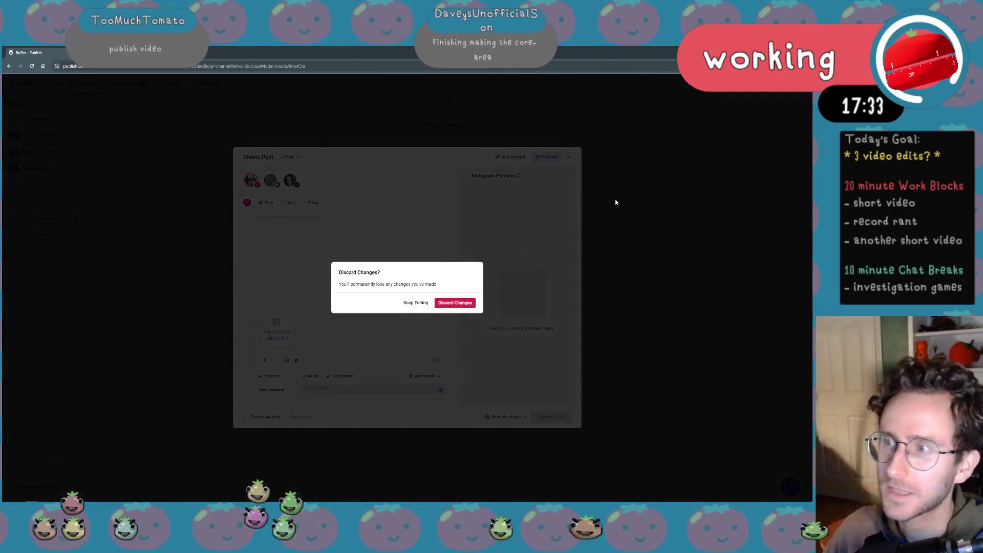
{"action": "left_click", "coordinate": [416, 302]}
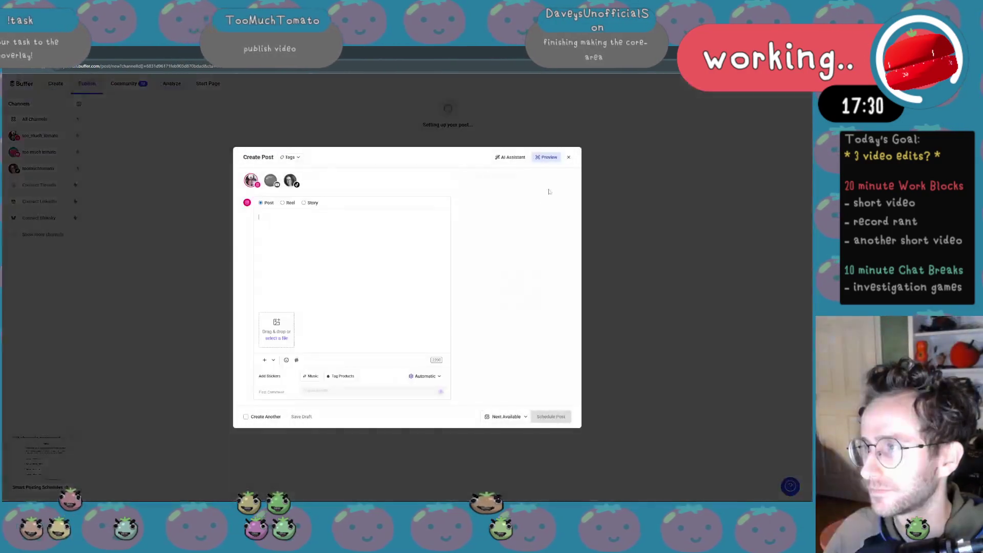
{"action": "left_click", "coordinate": [568, 156]}
{"action": "key", "text": "Escape"}
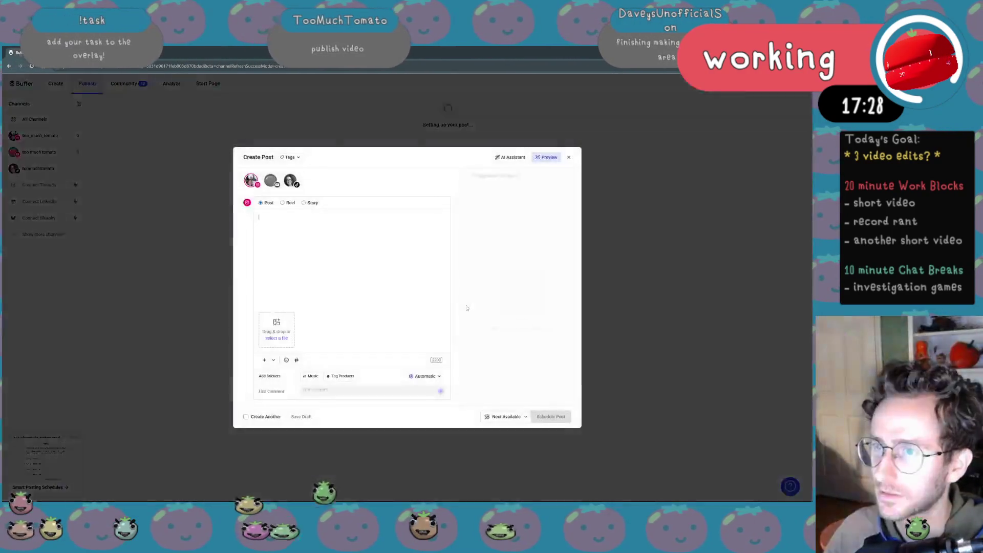
Load the Buffer homepage and log in to reach the All Channels publishing queue.
{"action": "left_click", "coordinate": [113, 66]}
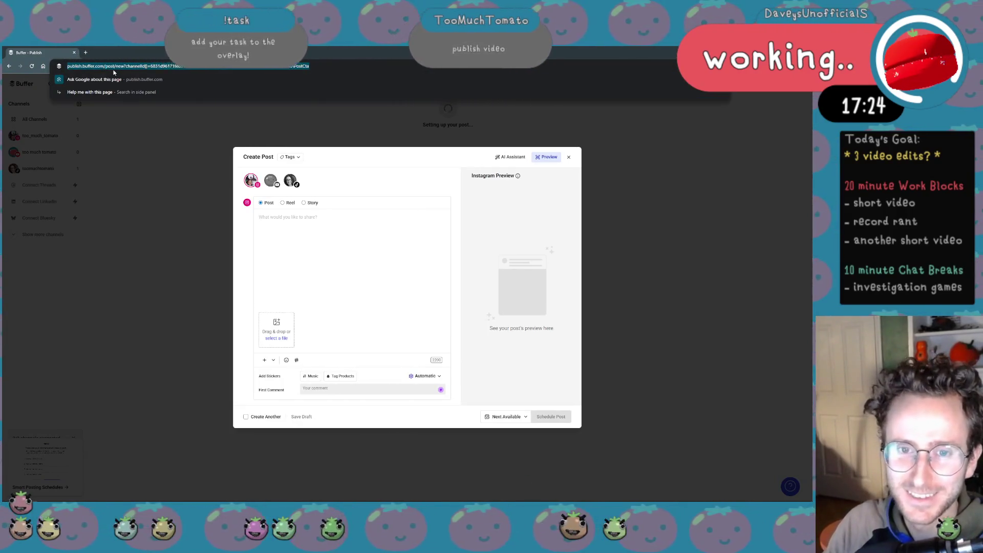
{"action": "type", "text": "buffer"}
{"action": "key", "text": "Return"}
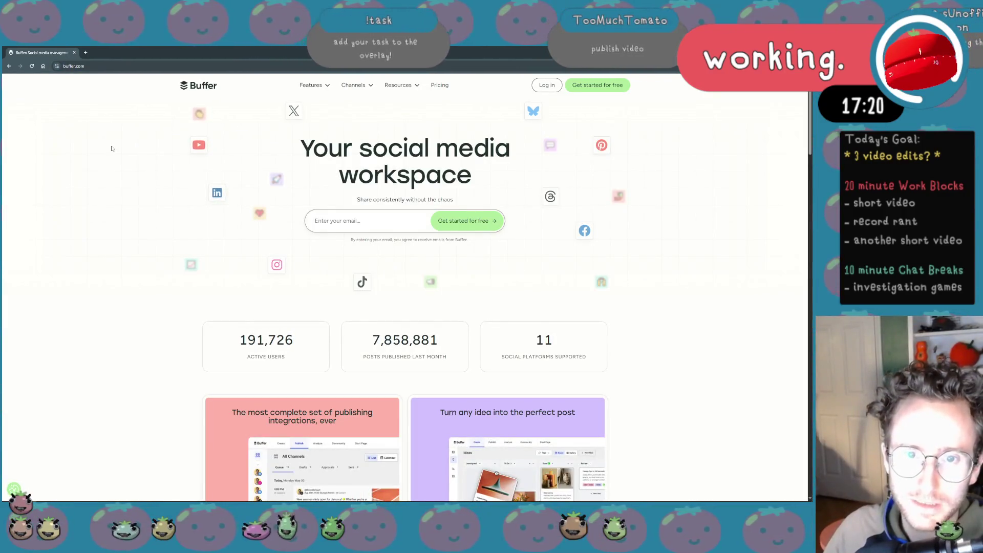
{"action": "left_click", "coordinate": [546, 86]}
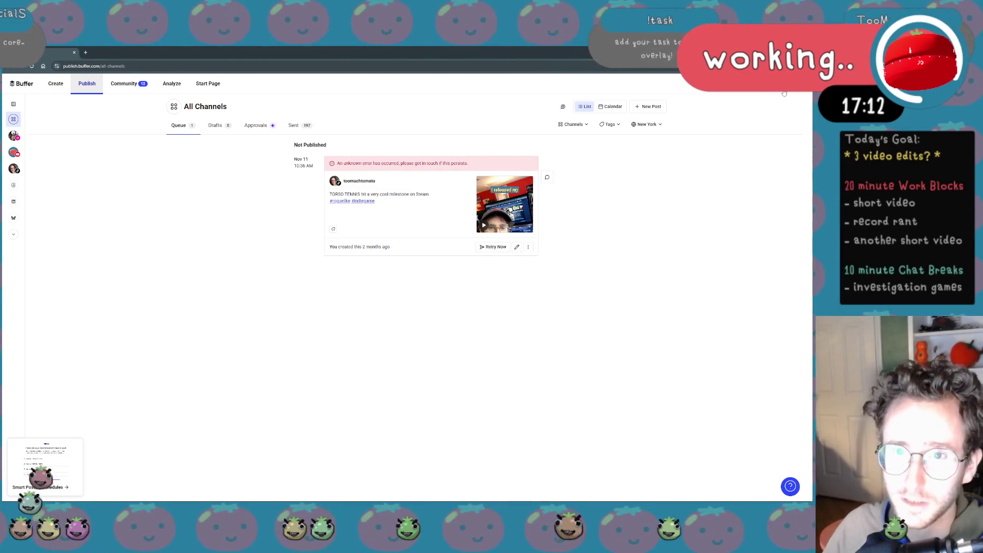
{"action": "left_click", "coordinate": [733, 66]}
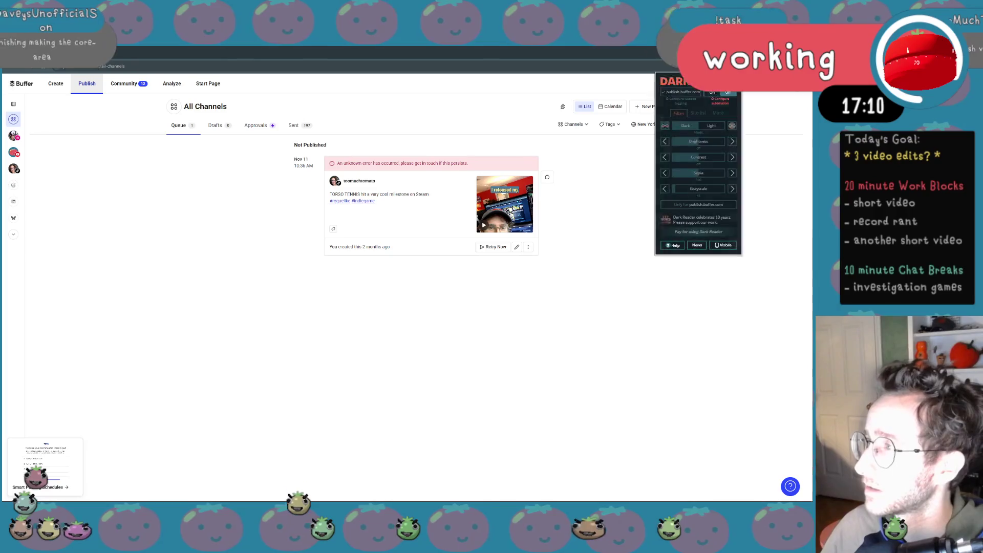
Turn on Dark Reader's dark theme for publish.buffer.com.
{"action": "left_click", "coordinate": [717, 94]}
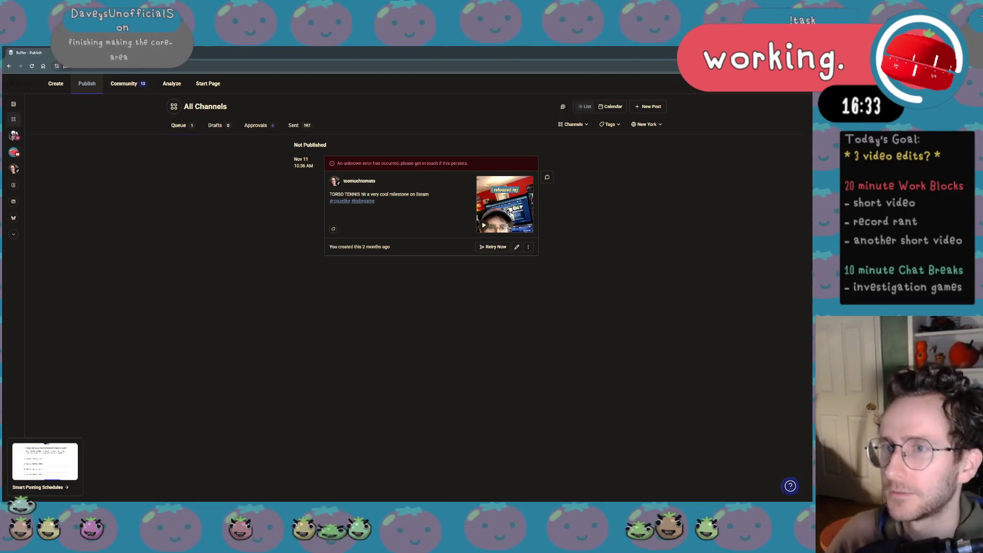
Look through the Community and Ideas pages, then return to the publishing queue.
{"action": "left_click", "coordinate": [107, 86]}
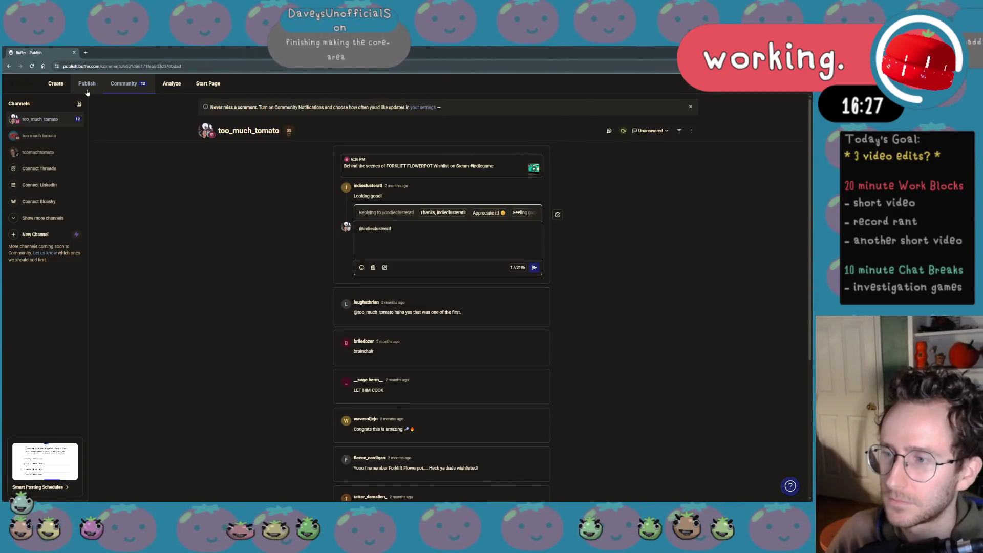
{"action": "left_click", "coordinate": [87, 87]}
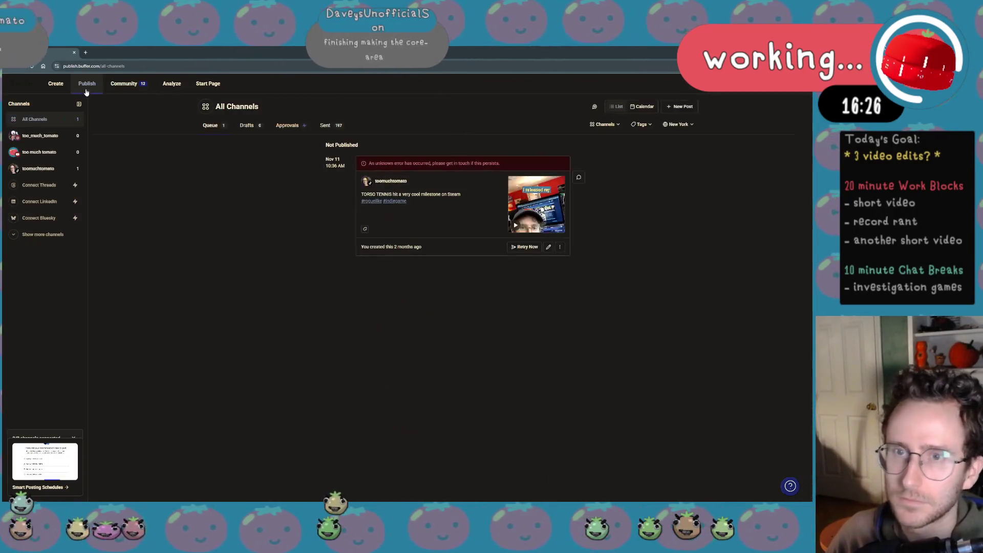
{"action": "left_click", "coordinate": [55, 83]}
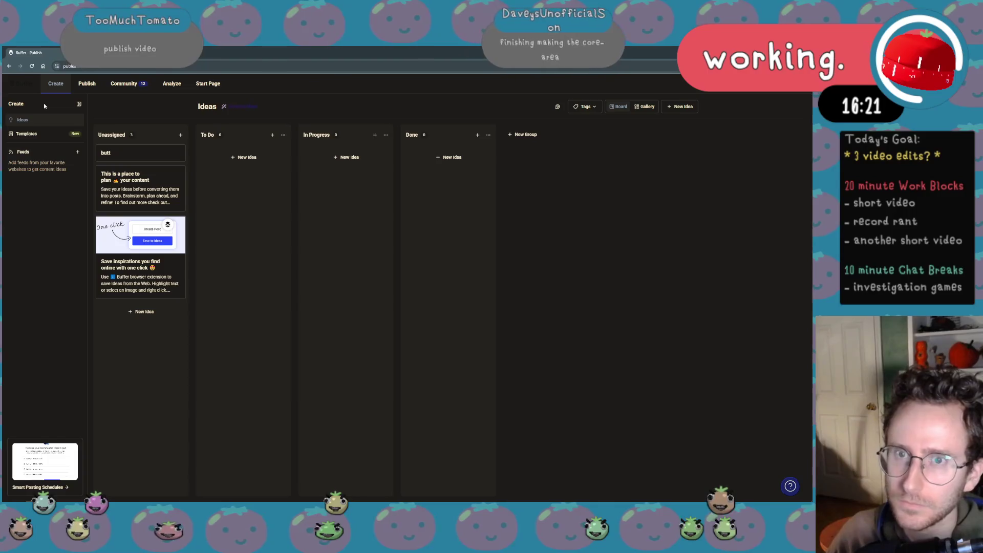
{"action": "left_click", "coordinate": [87, 83]}
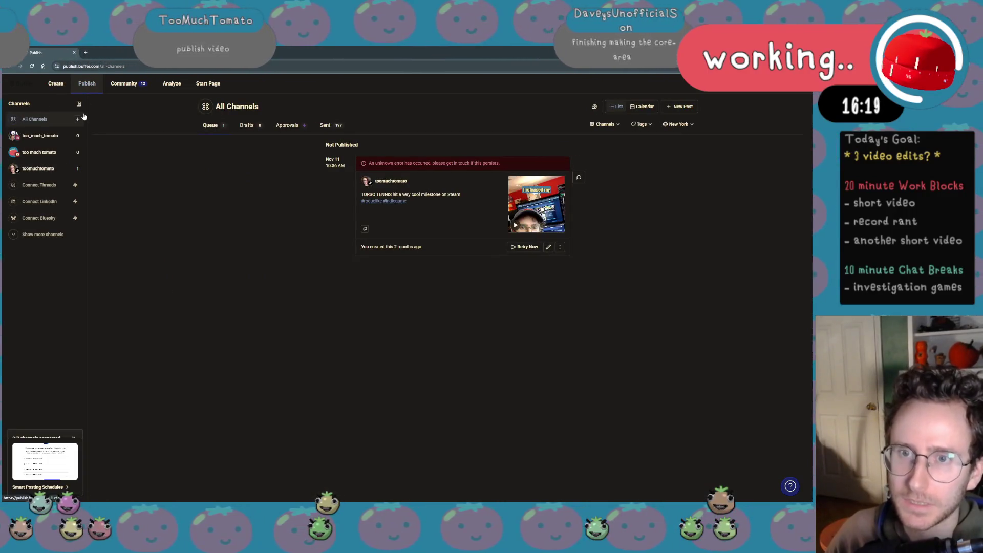
Delete the failed Nov 11 post from the toomuchtomato channel's queue.
{"action": "left_click", "coordinate": [59, 169]}
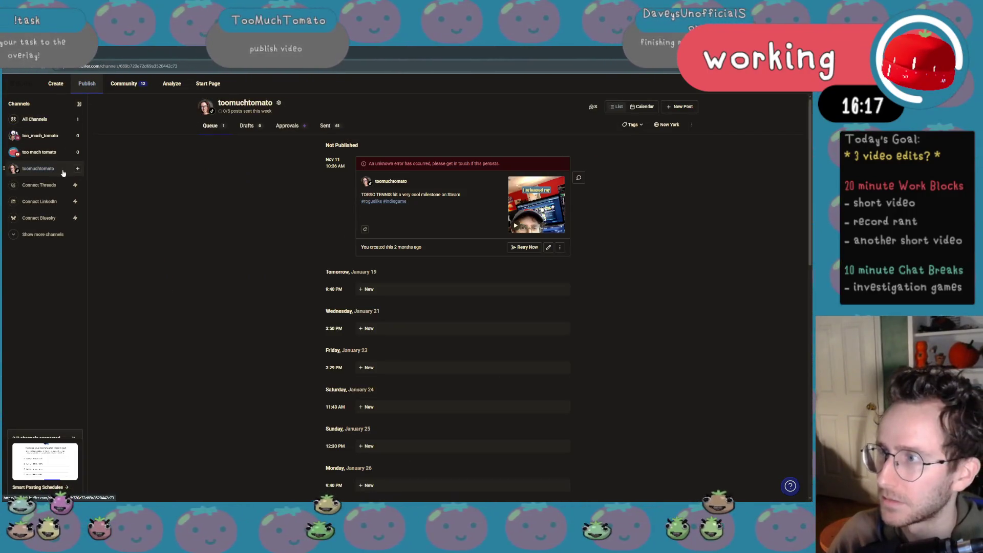
{"action": "left_click", "coordinate": [559, 247]}
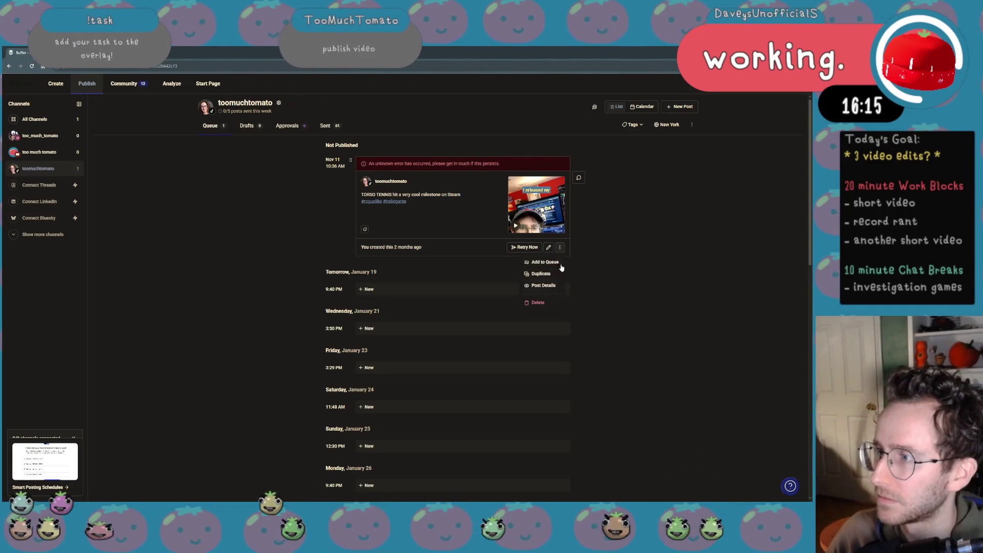
{"action": "left_click", "coordinate": [551, 303]}
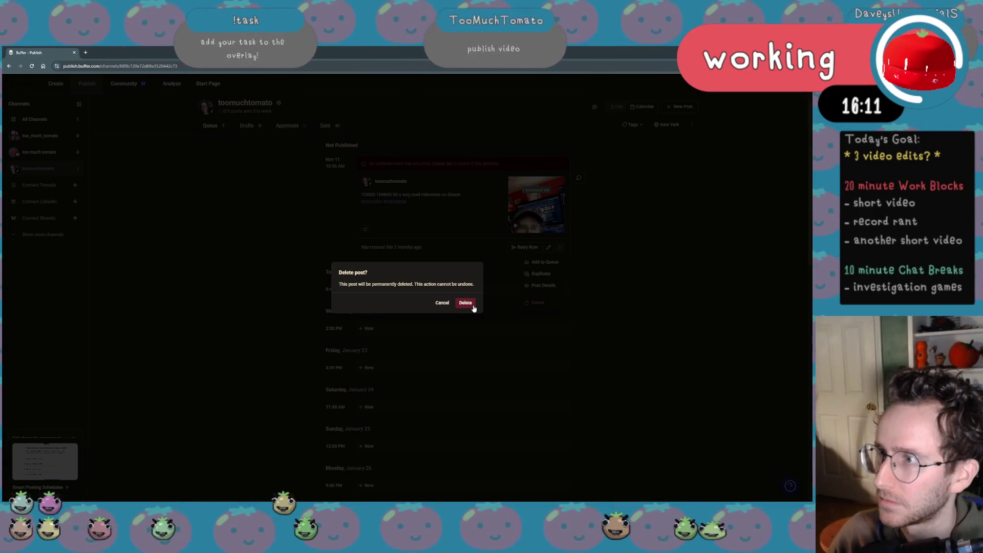
{"action": "left_click", "coordinate": [466, 303]}
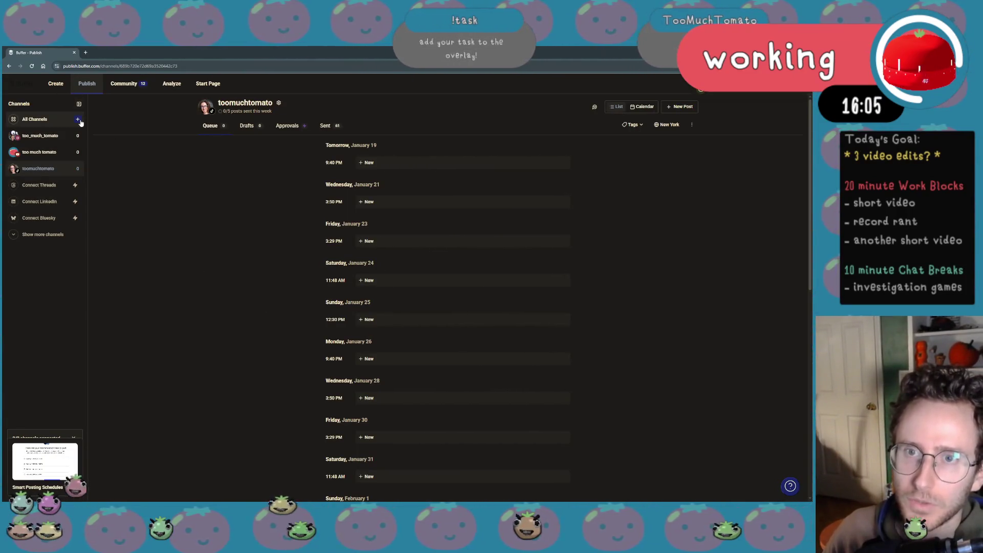
Start a new post and attach 'dog in detective fest' from the Jan 2016 videos folder.
{"action": "left_click", "coordinate": [680, 107]}
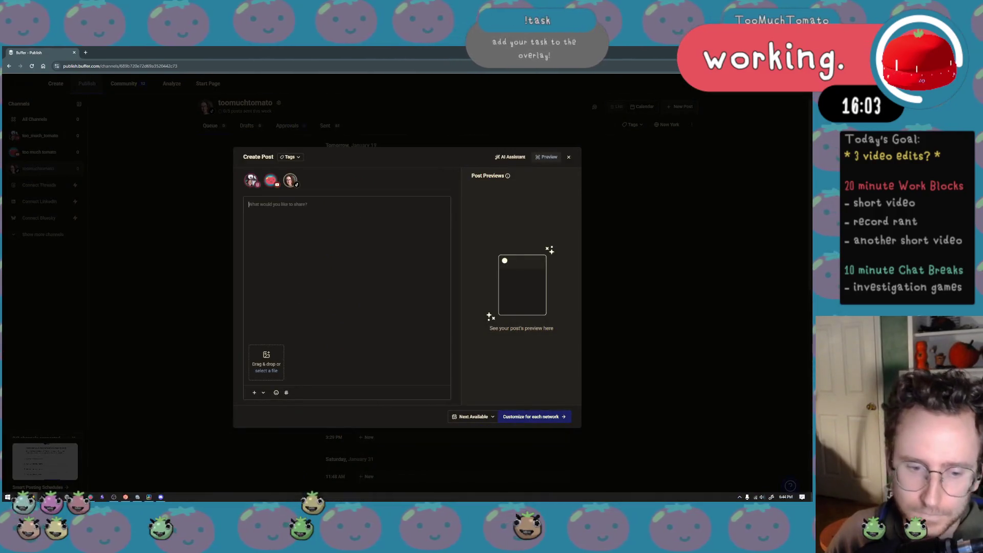
{"action": "mouse_move", "coordinate": [107, 499]}
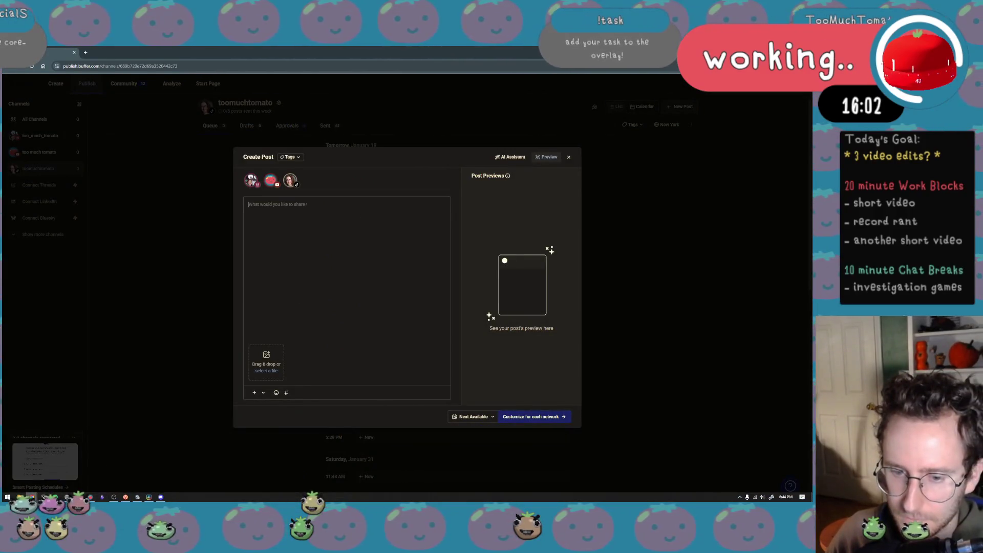
{"action": "left_click", "coordinate": [19, 498]}
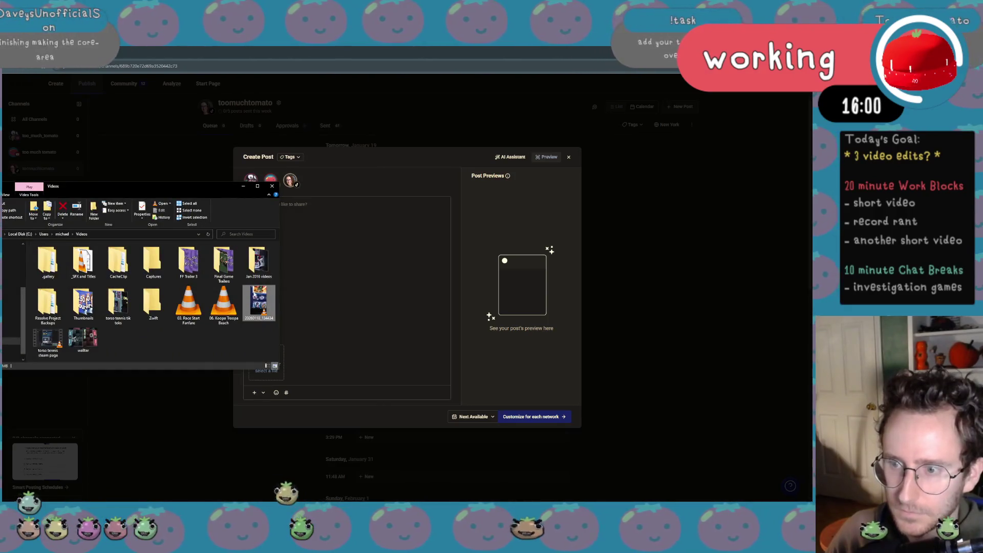
{"action": "double_click", "coordinate": [258, 262]}
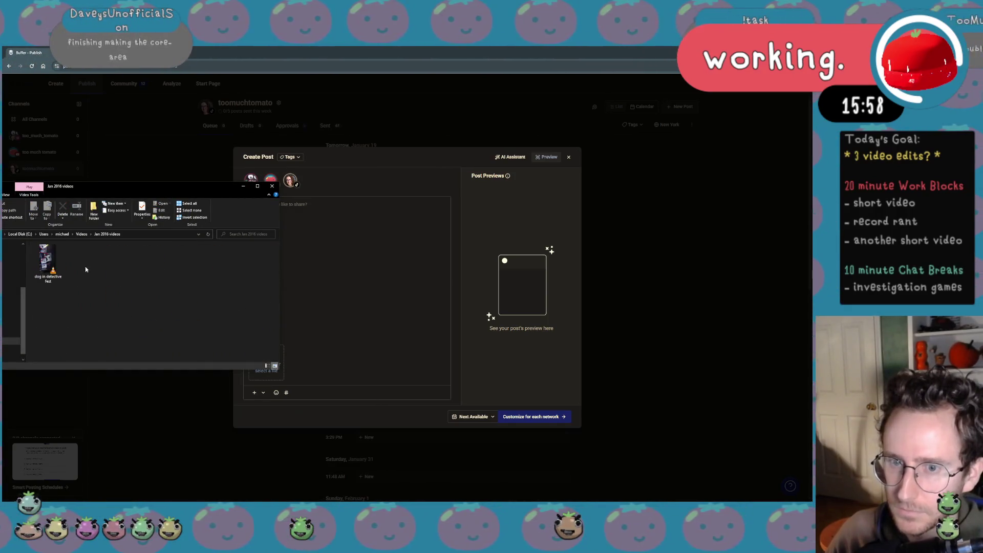
{"action": "left_click_drag", "start_coordinate": [45, 259], "coordinate": [276, 298]}
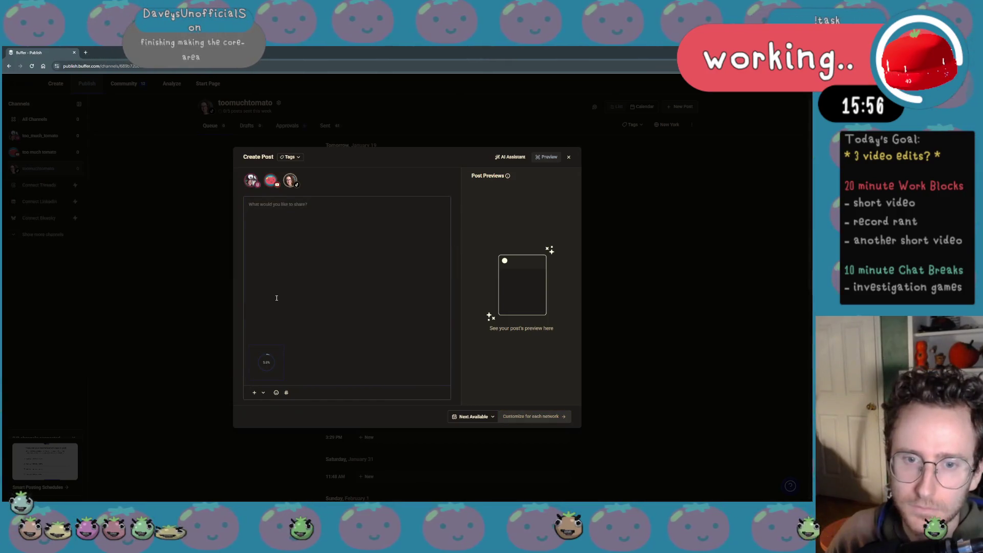
{"action": "key", "text": "alt+Tab"}
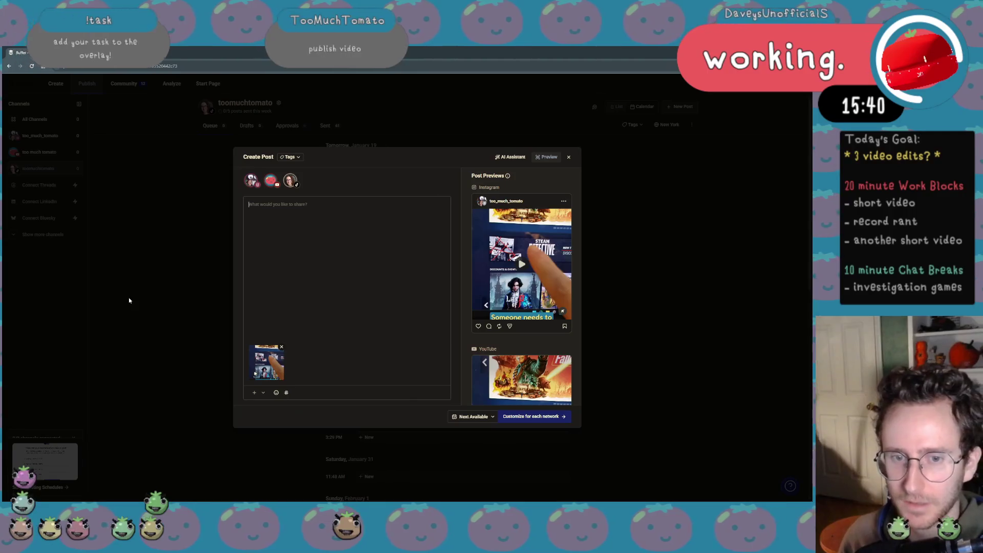
{"action": "key", "text": "XF86AudioLowerVolume"}
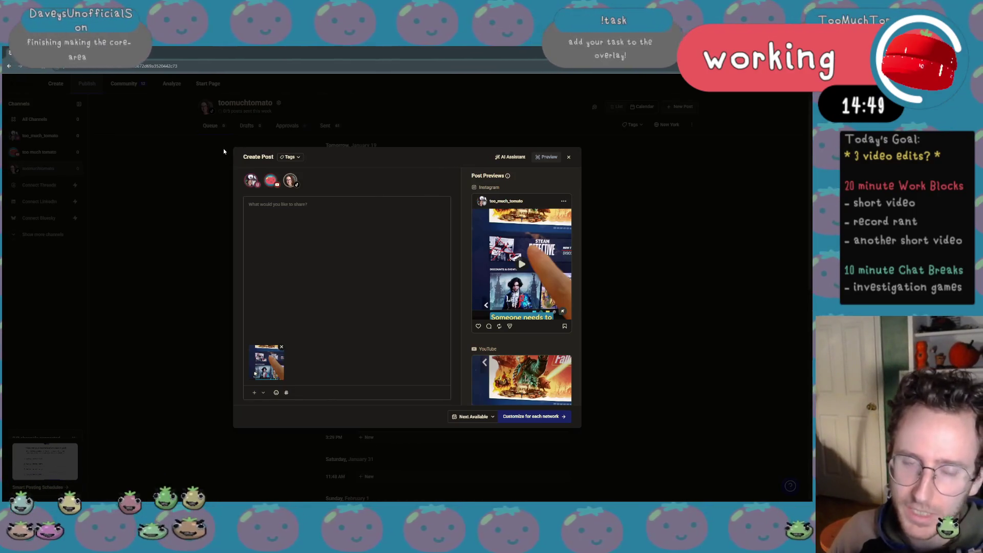
Caption the post 'Was checking out my game in Steam Detective Fest and noticed something suspicious...'.
{"action": "left_click", "coordinate": [360, 308]}
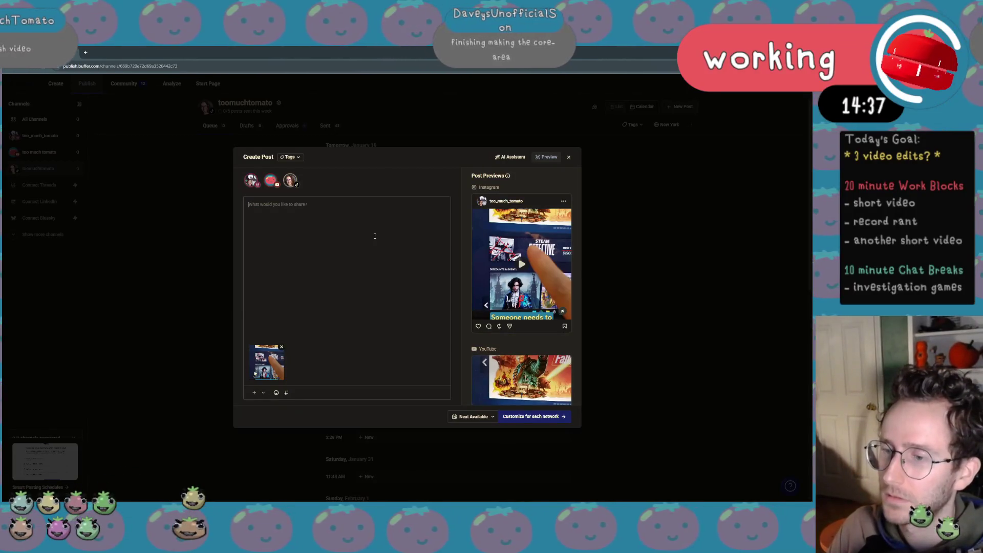
{"action": "type", "text": "Was che"}
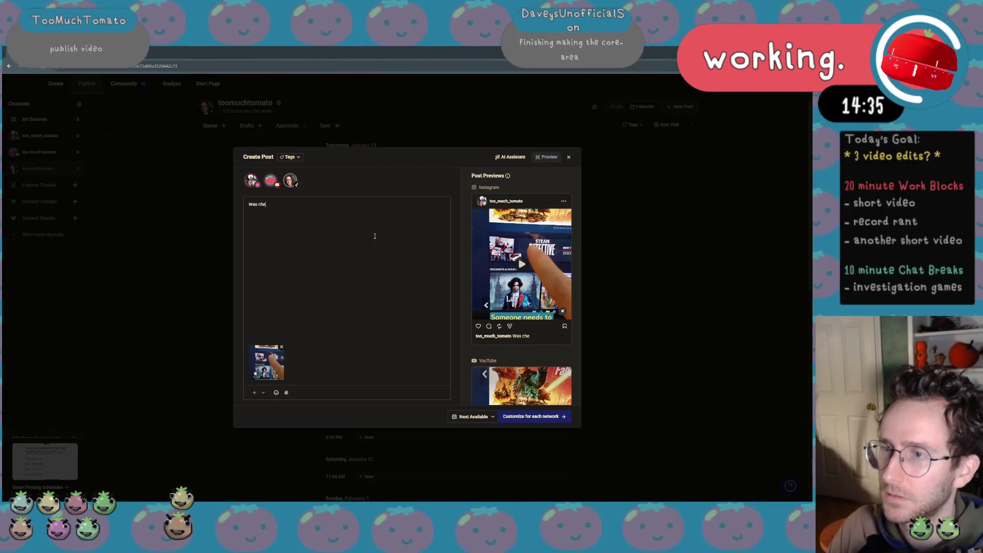
{"action": "type", "text": "cking out my game"}
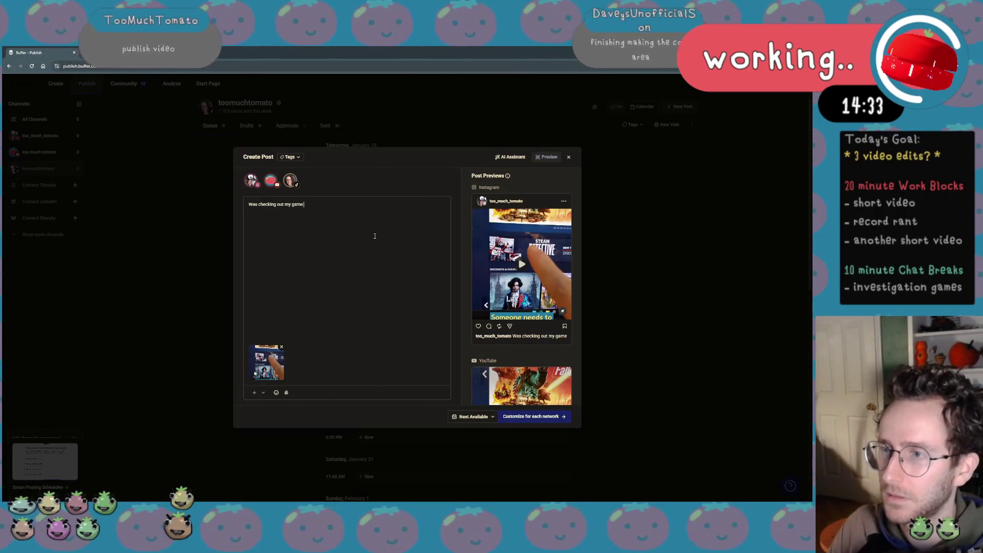
{"action": "type", "text": " in Steam D"}
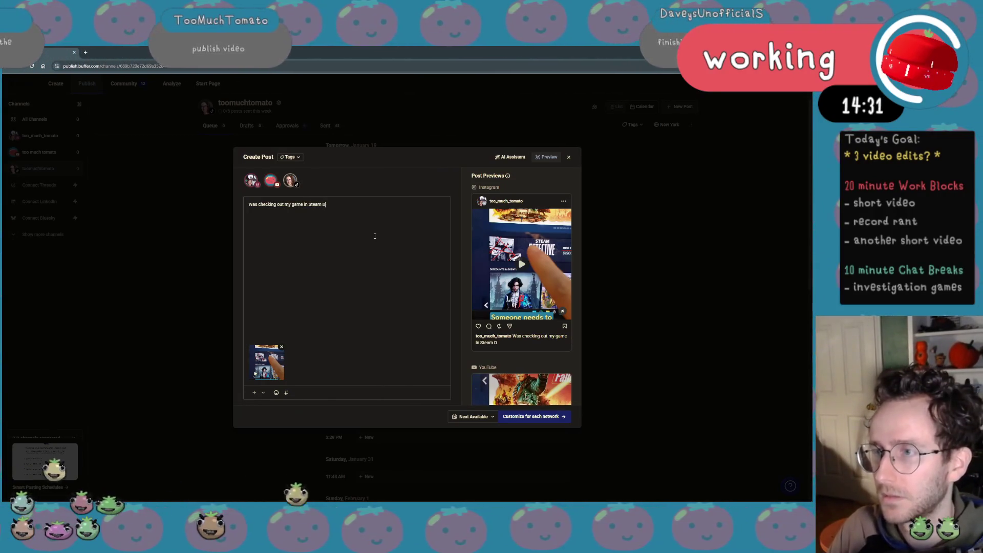
{"action": "type", "text": "etective Fes"}
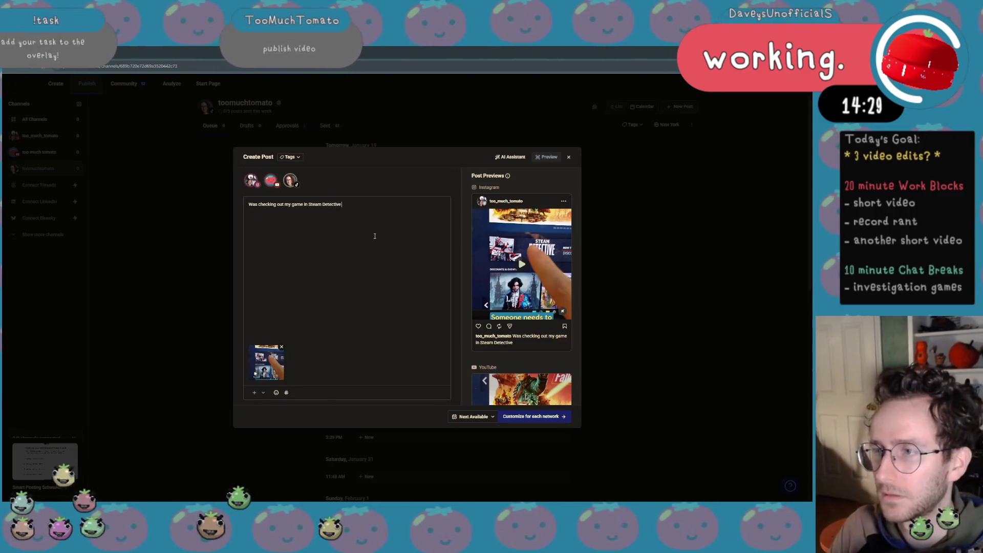
{"action": "type", "text": "t and noticed"}
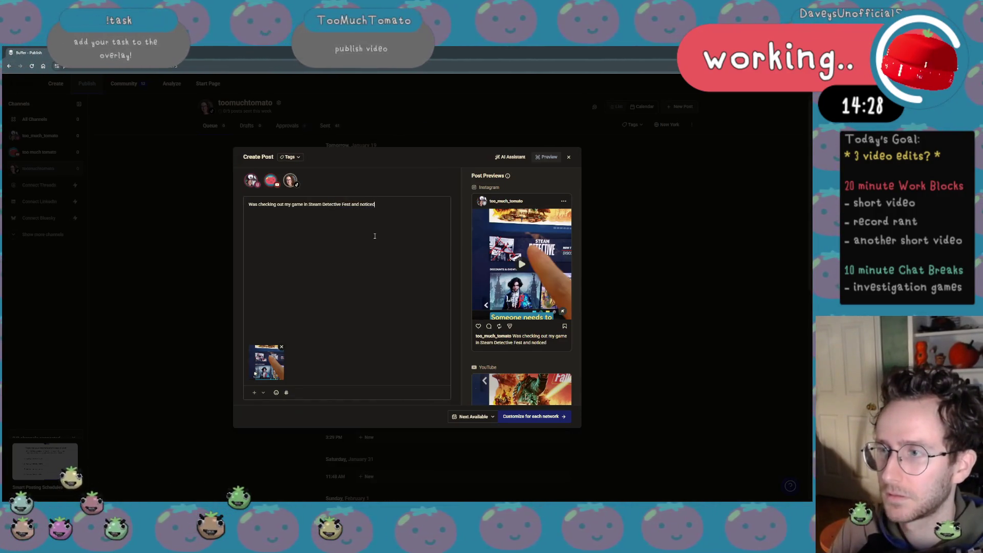
{"action": "type", "text": " something suspic"}
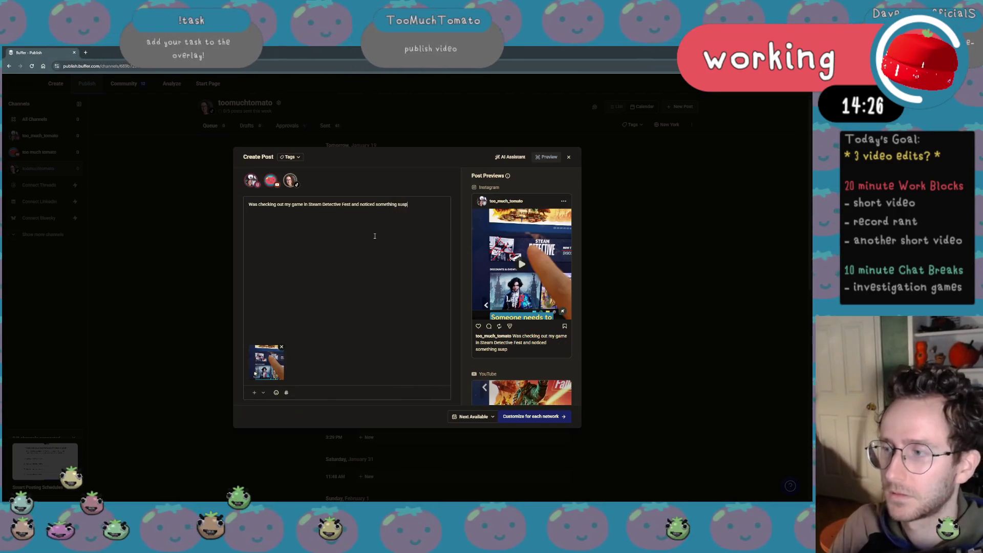
{"action": "type", "text": "ious..."}
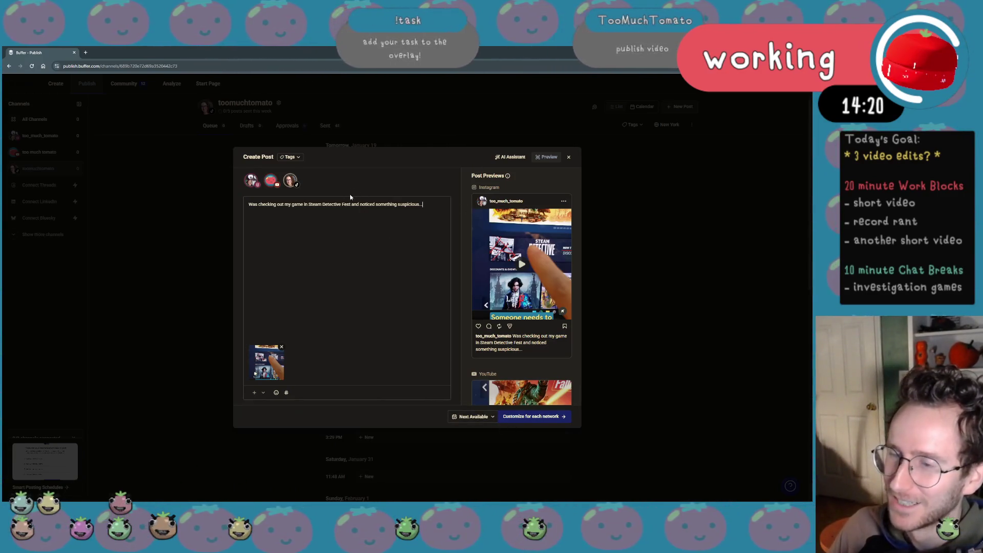
{"action": "left_click", "coordinate": [555, 416]}
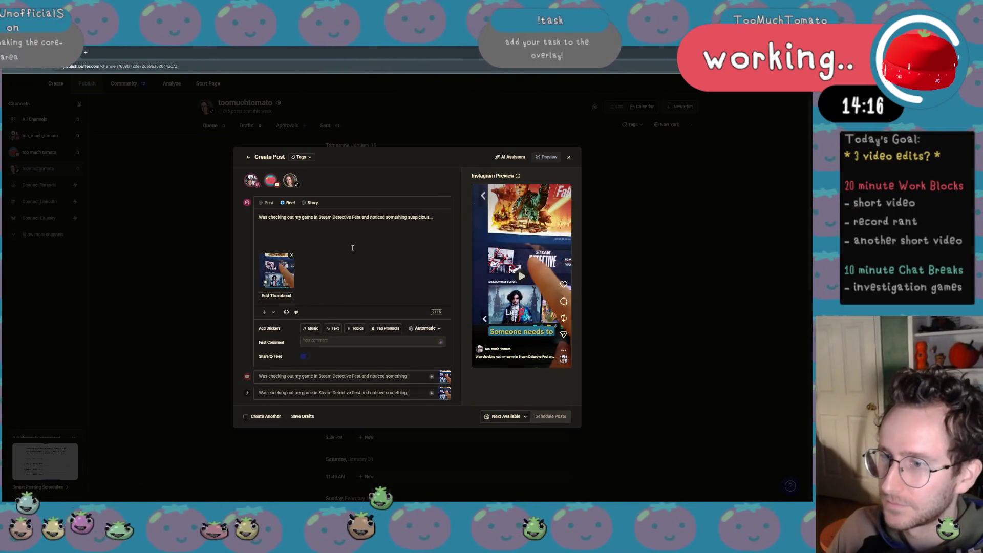
Turn off Share to Feed for the Instagram reel and play its preview.
{"action": "left_click", "coordinate": [306, 360]}
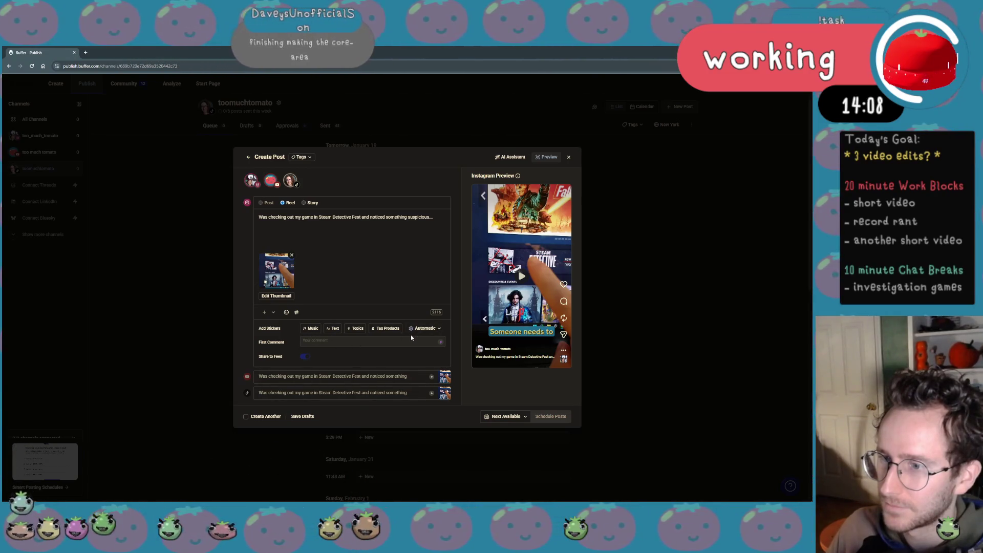
{"action": "left_click", "coordinate": [523, 281]}
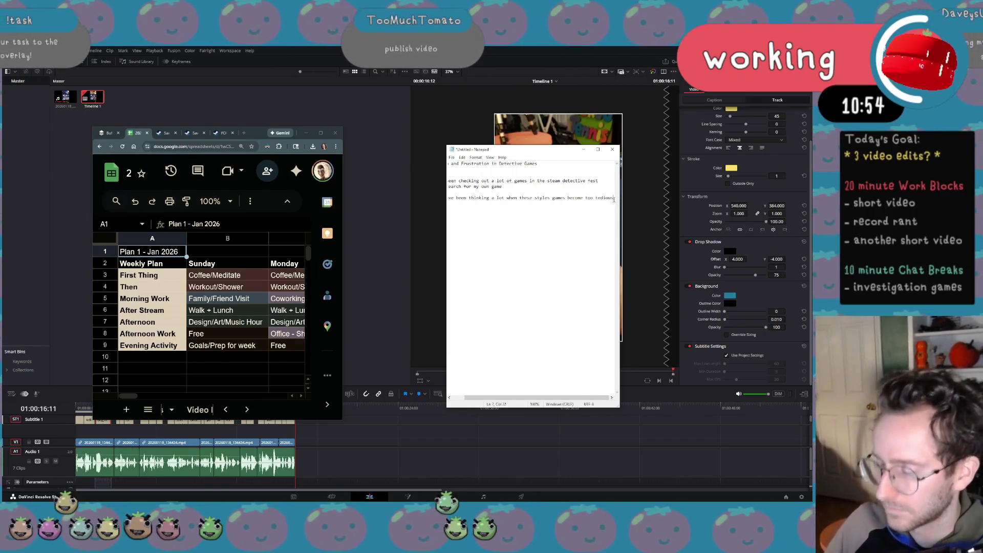
Add the line 'you're essentially doing work' and a note about Roottrees are Dead and Blue Prince.
{"action": "key", "text": "Return"}
{"action": "key", "text": "Return"}
{"action": "type", "text": "you're "}
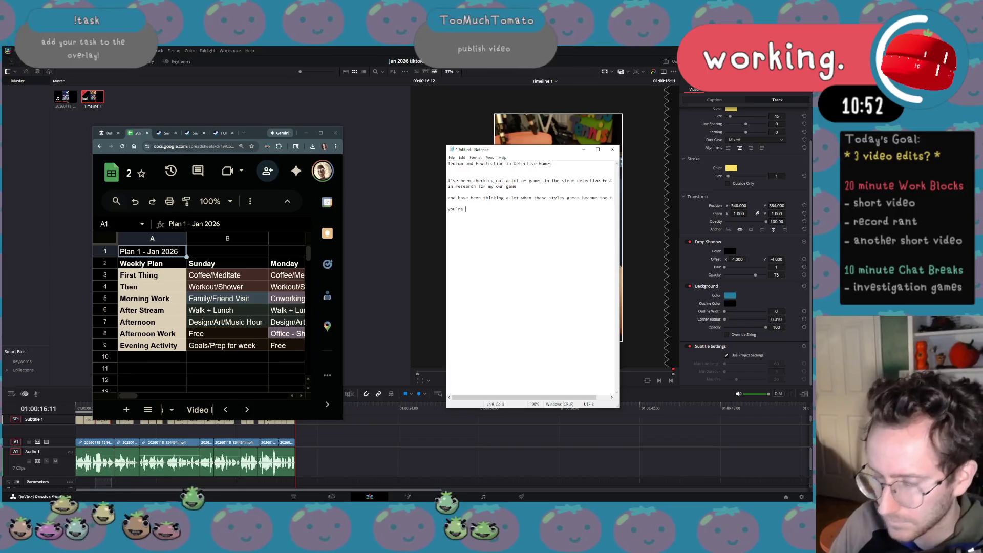
{"action": "type", "text": "essentiall"}
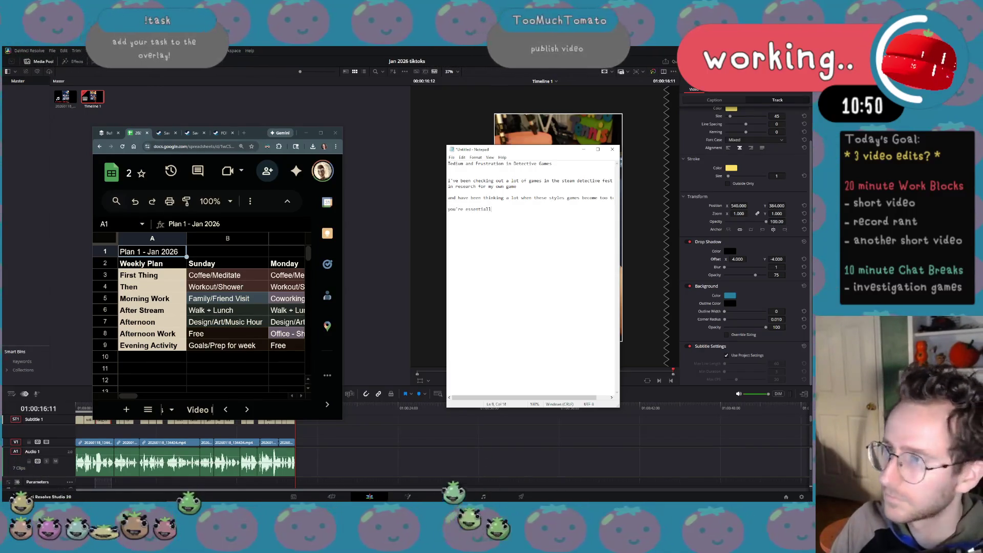
{"action": "type", "text": "y doing work"}
{"action": "key", "text": "Return"}
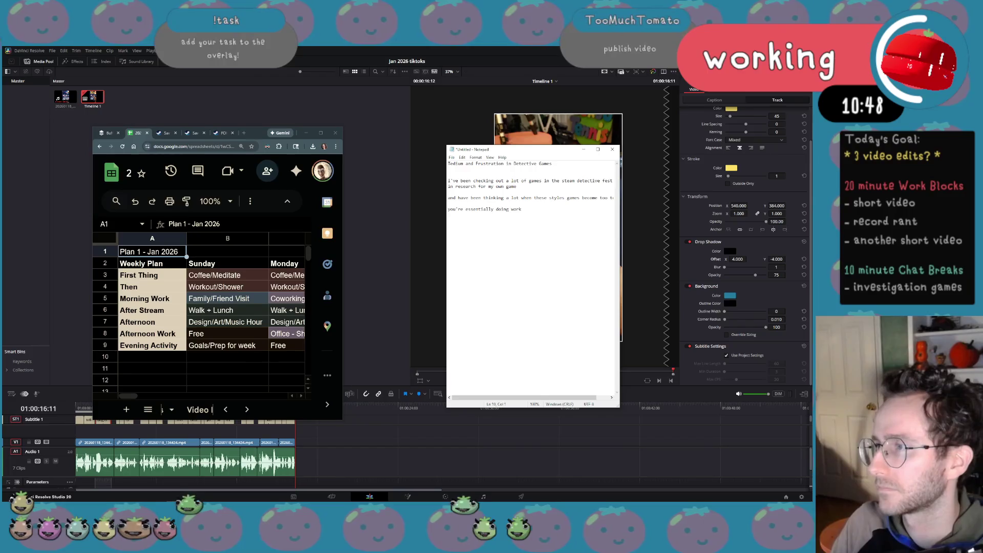
{"action": "key", "text": "Return"}
{"action": "key", "text": "Return"}
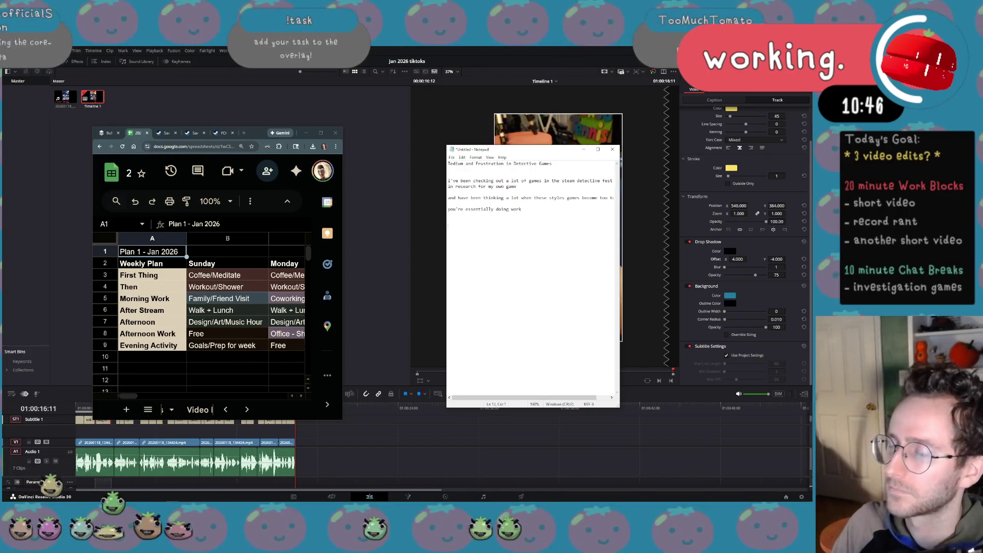
{"action": "type", "text": "So thhat got m"}
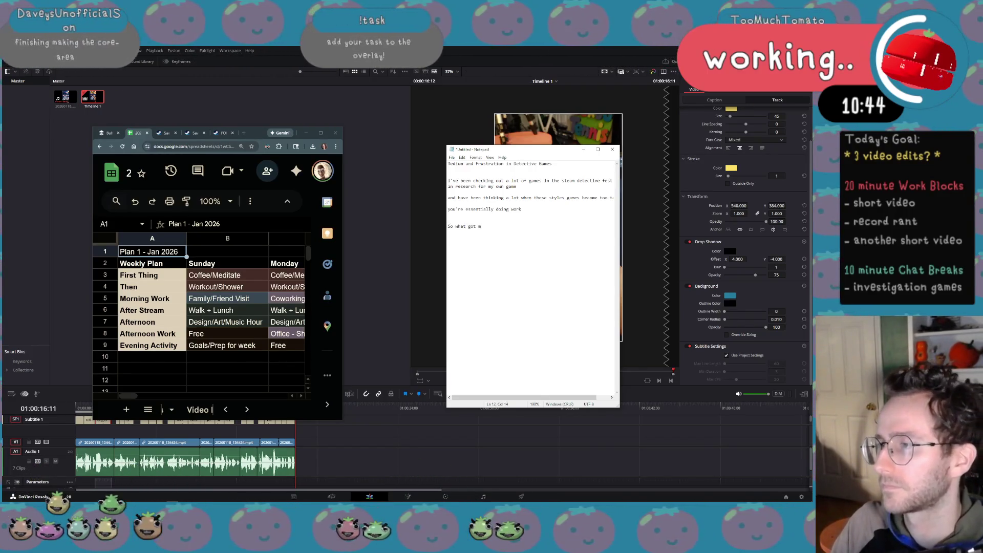
{"action": "type", "text": "e thin"}
{"action": "type", "text": "king about this"}
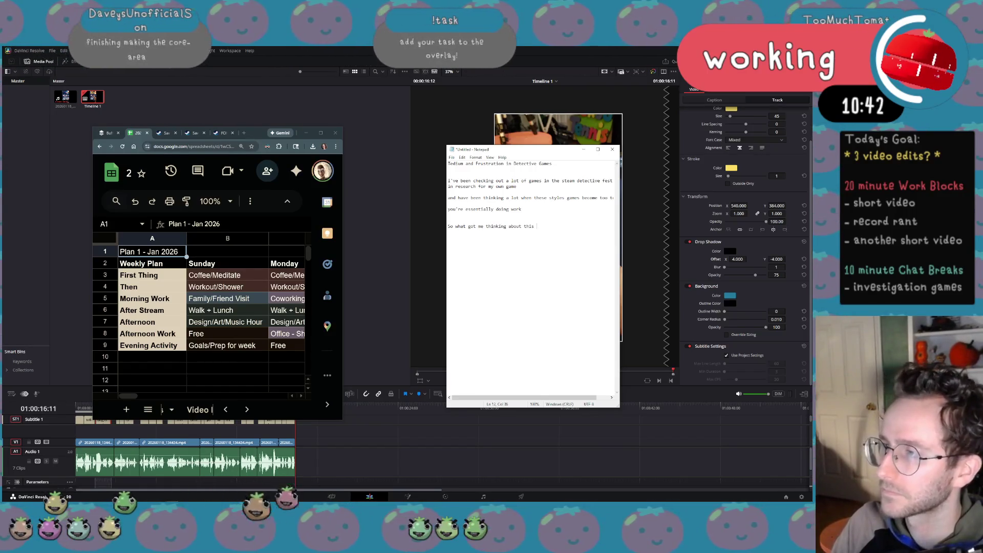
{"action": "type", "text": " was"}
{"action": "type", "text": "ying roo"}
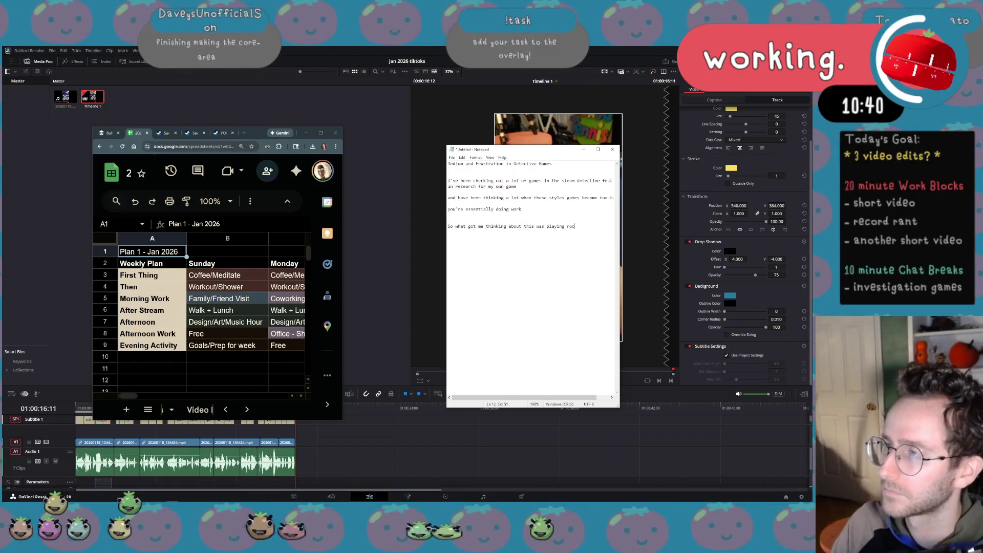
{"action": "type", "text": "ttreees are "}
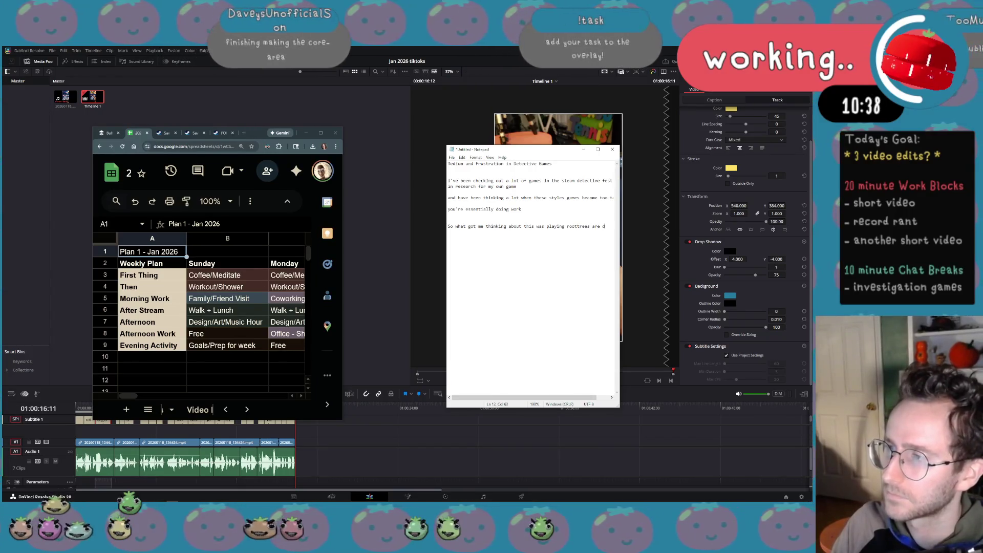
{"action": "type", "text": "dead and "}
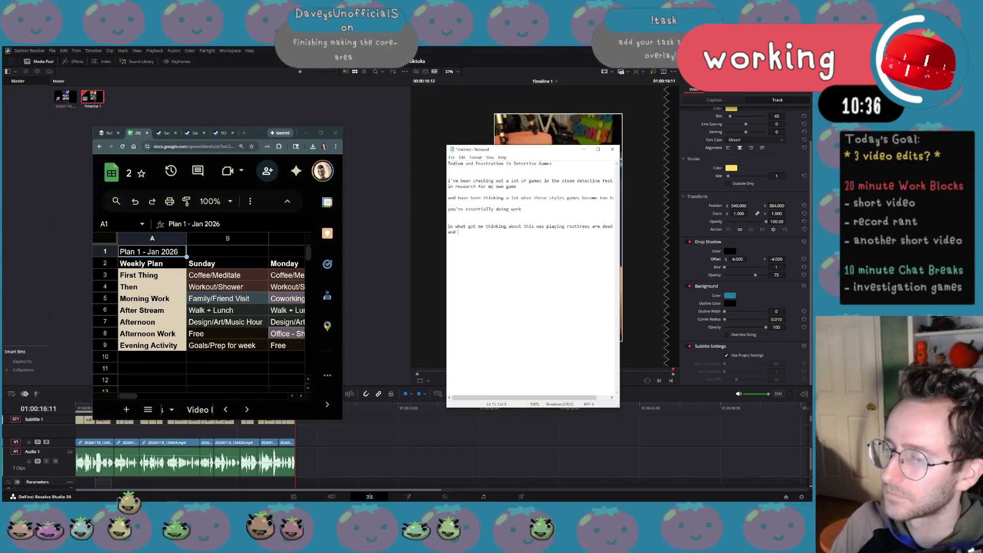
{"action": "type", "text": "e prince"}
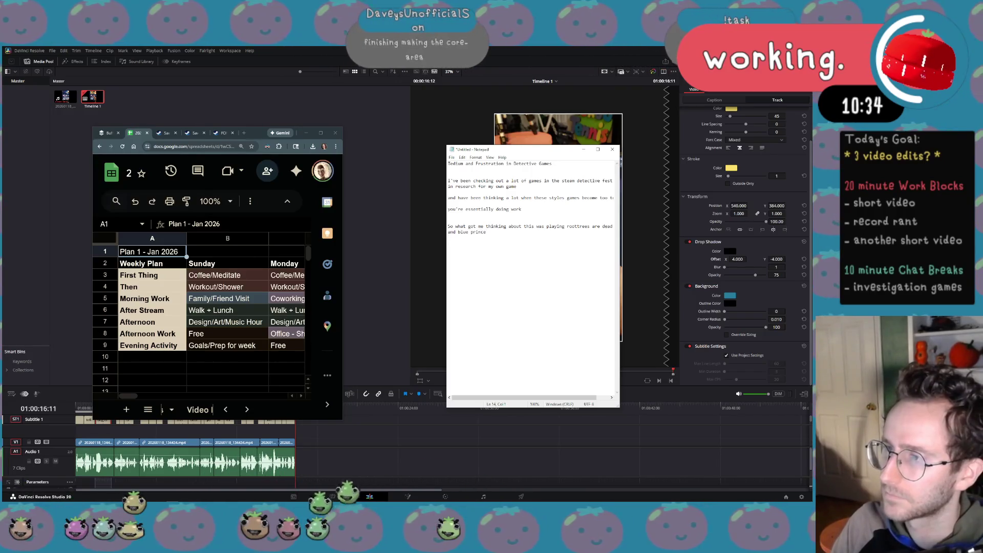
{"action": "key", "text": "Return"}
{"action": "key", "text": "Return"}
{"action": "key", "text": "Return"}
{"action": "type", "text": "Roottrees are dea"}
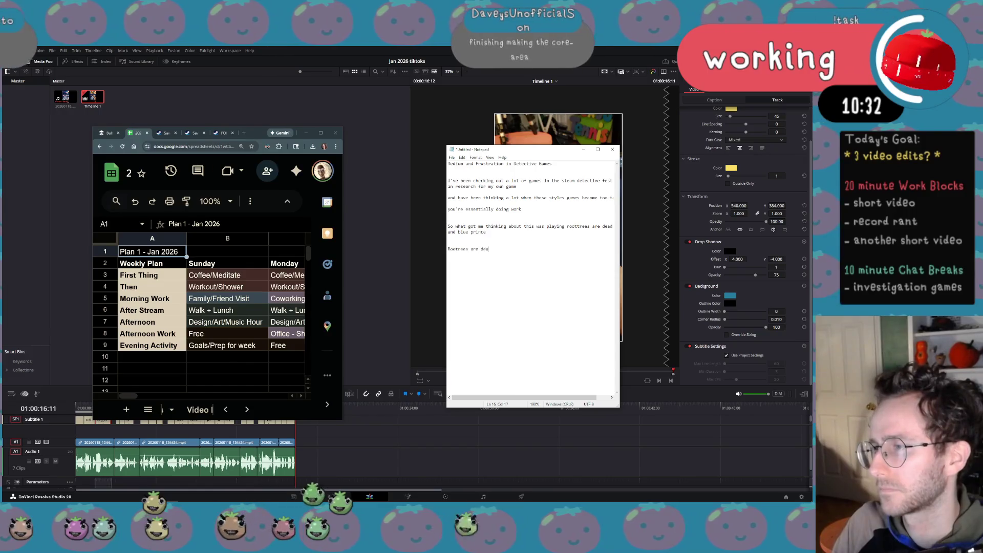
{"action": "type", "text": "d was"}
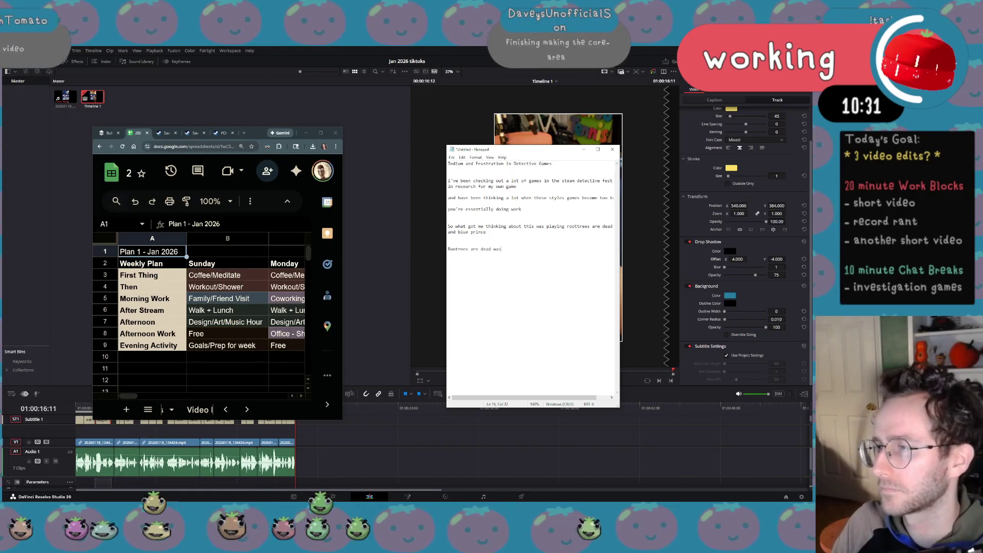
{"action": "type", "text": " ----"}
Add 'Blue prince did not feel tedious until it absolutely did' and 'did not stick the landing'.
{"action": "key", "text": "Return"}
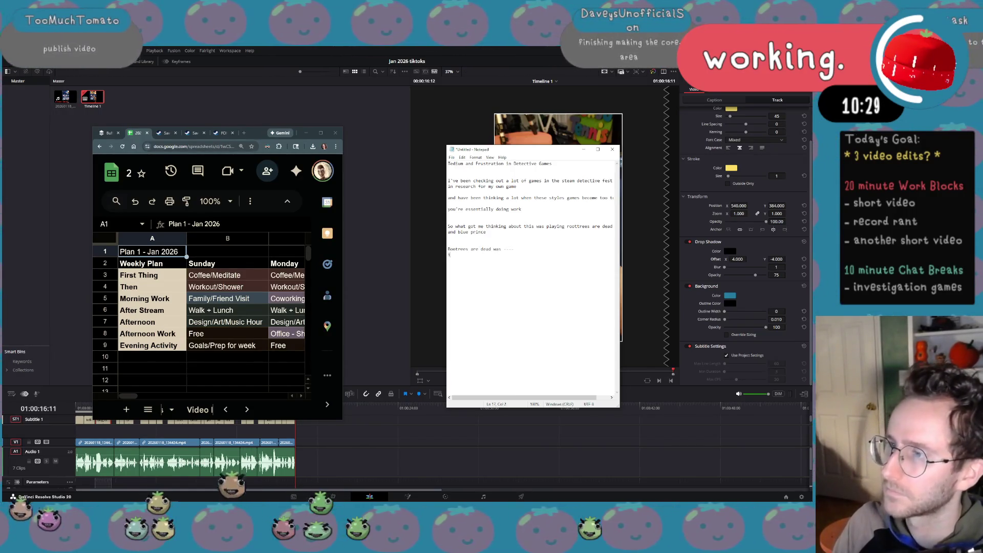
{"action": "type", "text": "t was"}
{"action": "type", "text": " tedious i"}
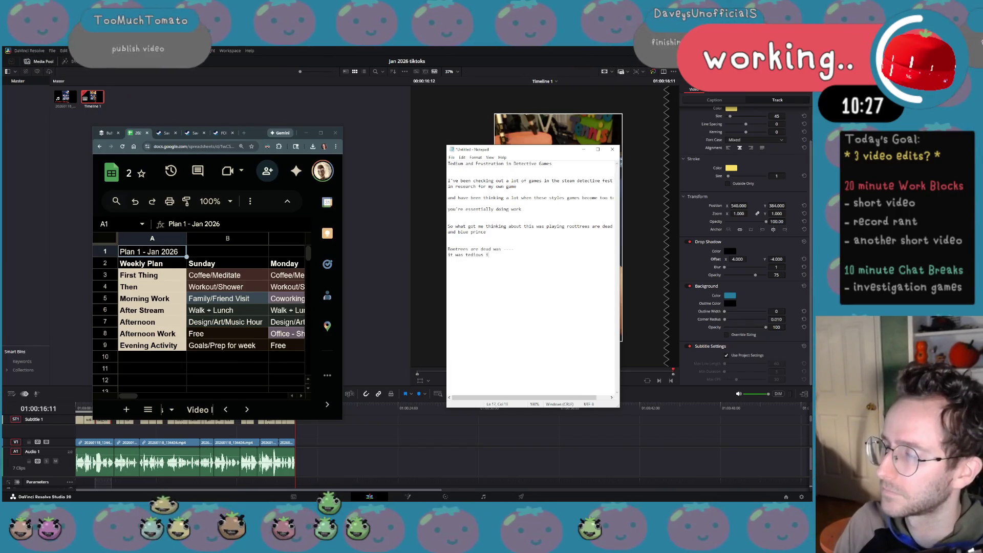
{"action": "type", "text": "n some ways though, but overall s"}
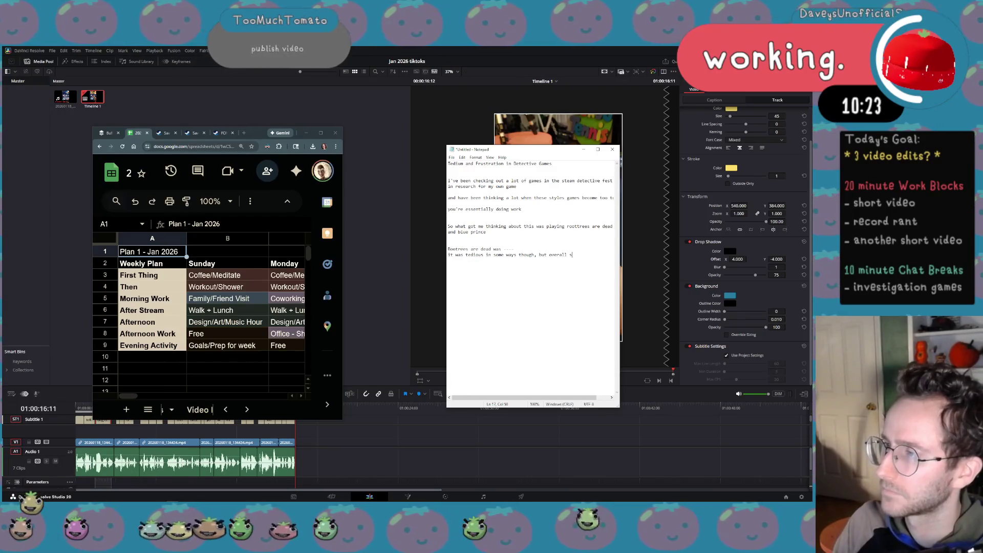
{"action": "type", "text": "tuck the landing"}
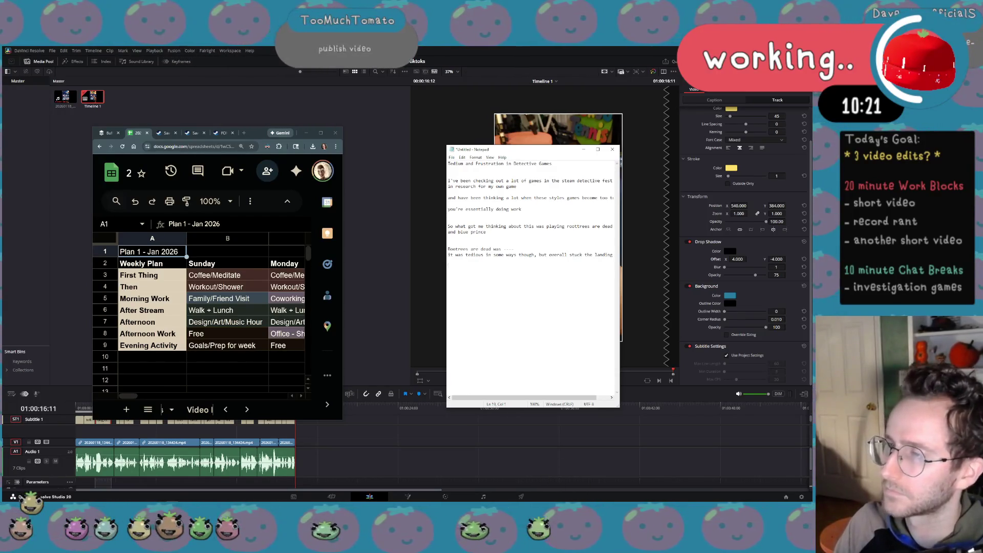
{"action": "type", "text": "Blue prin"}
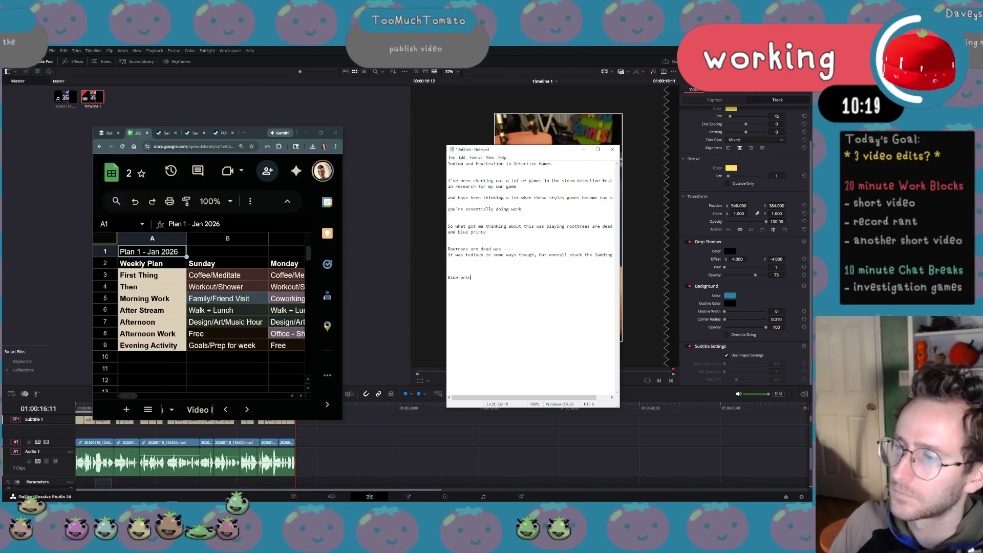
{"action": "type", "text": " feel t"}
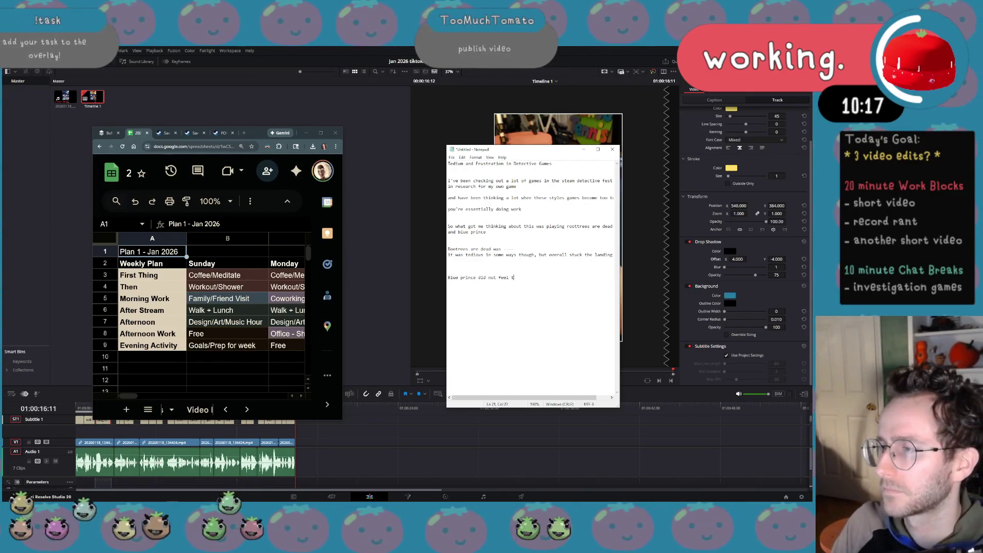
{"action": "type", "text": "edio"}
{"action": "type", "text": "us until it "}
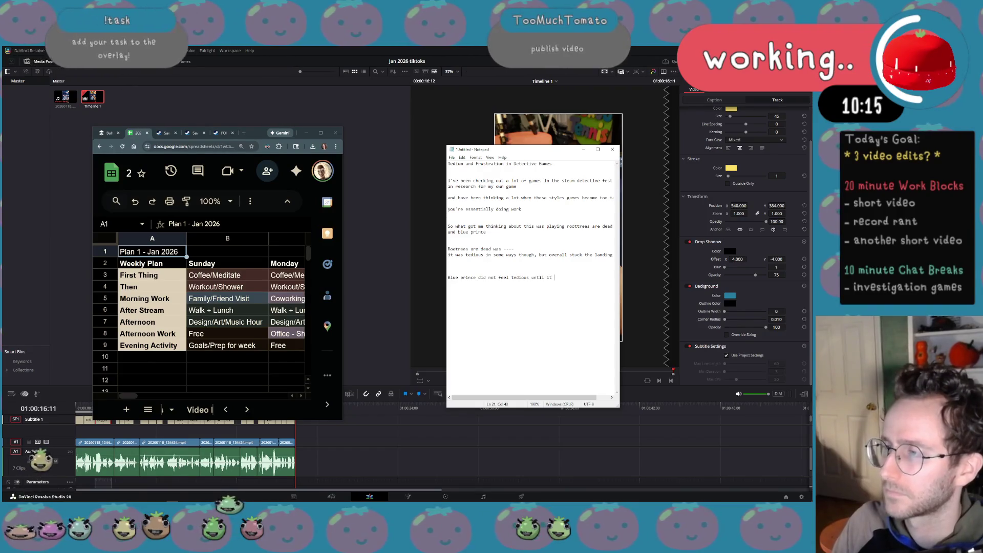
{"action": "type", "text": "abso"}
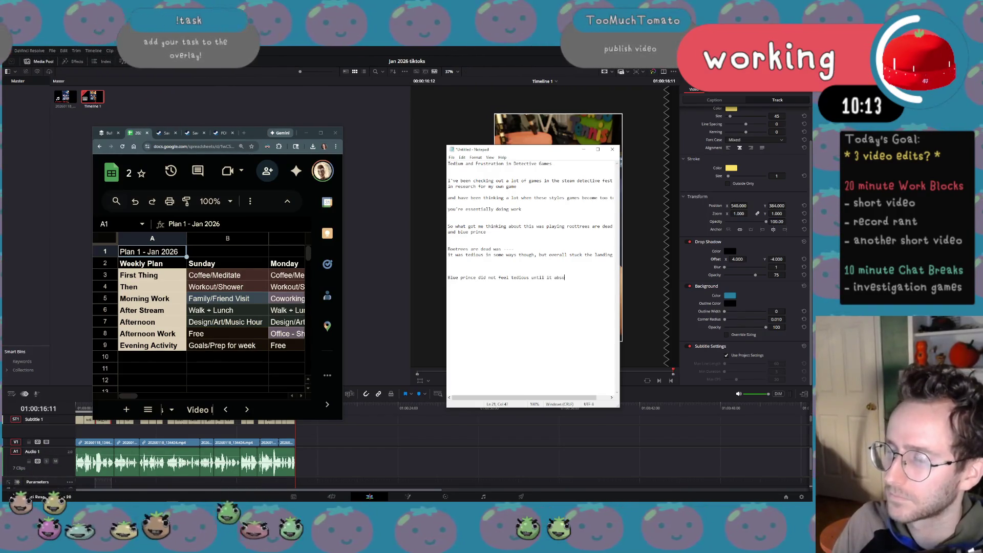
{"action": "type", "text": "lutely did"}
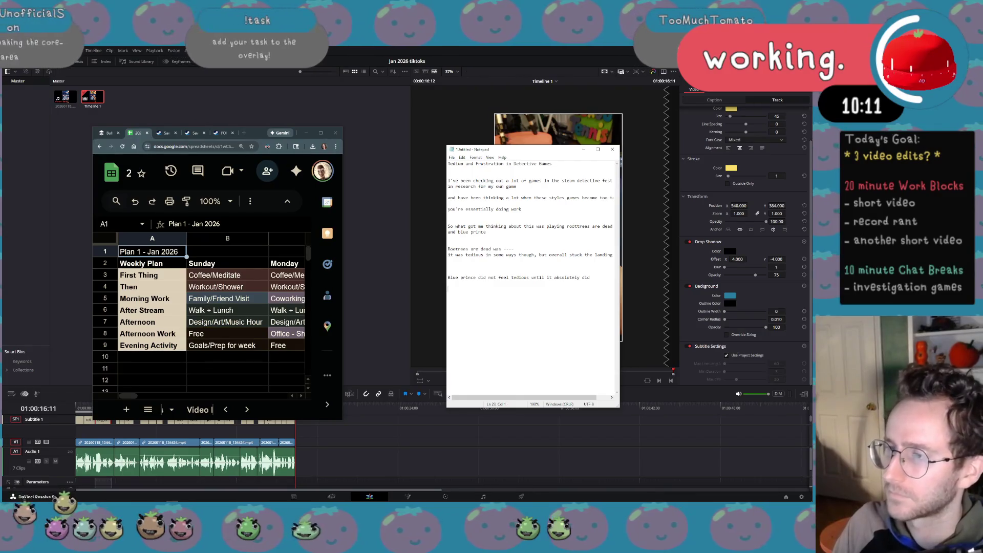
{"action": "key", "text": "Return"}
{"action": "key", "text": "Return"}
{"action": "type", "text": "ot s"}
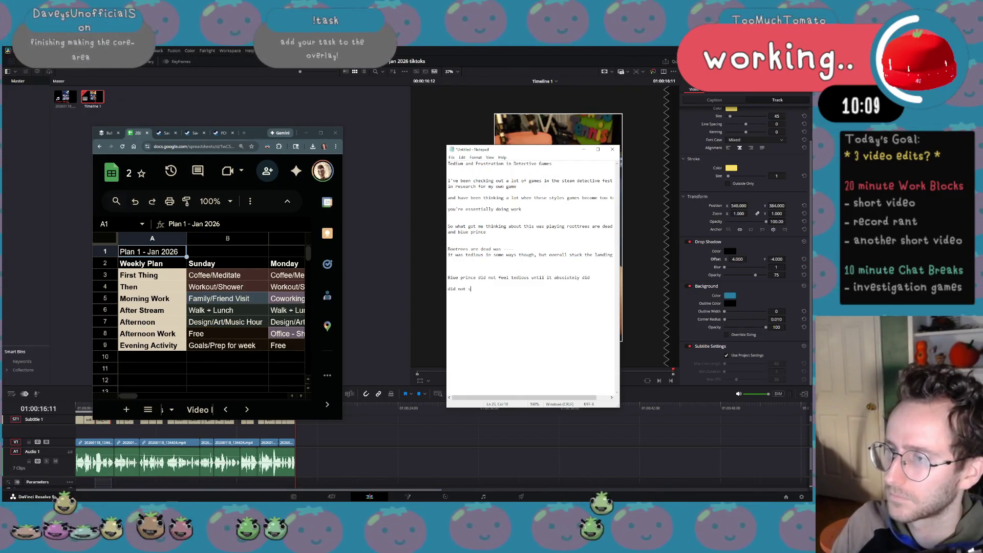
{"action": "type", "text": "tick the landing"}
{"action": "key", "text": "Return"}
{"action": "key", "text": "Return"}
{"action": "key", "text": "Return"}
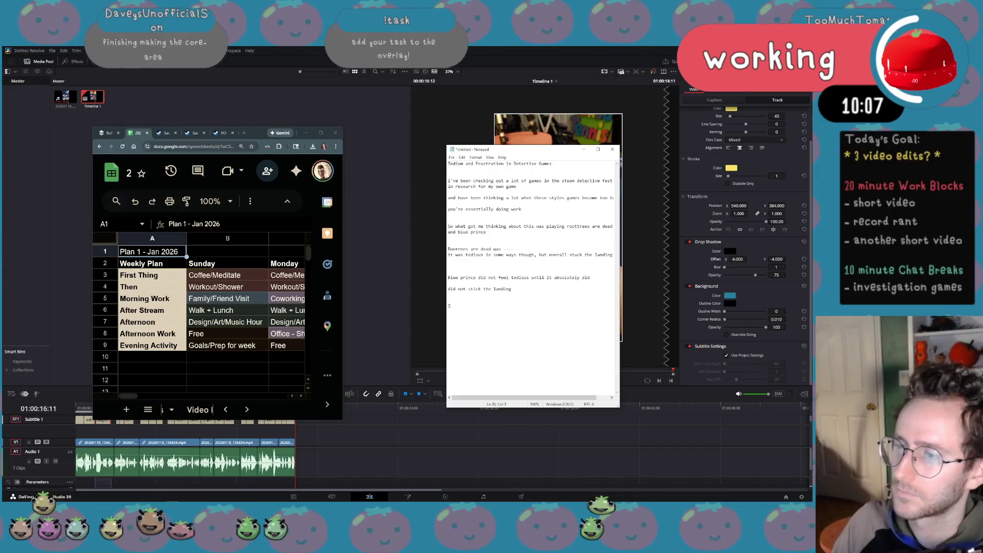
Add the 'my favorite game in this' line and enlarge the Notepad text with Ctrl+Plus.
{"action": "type", "text": "my favorite g"}
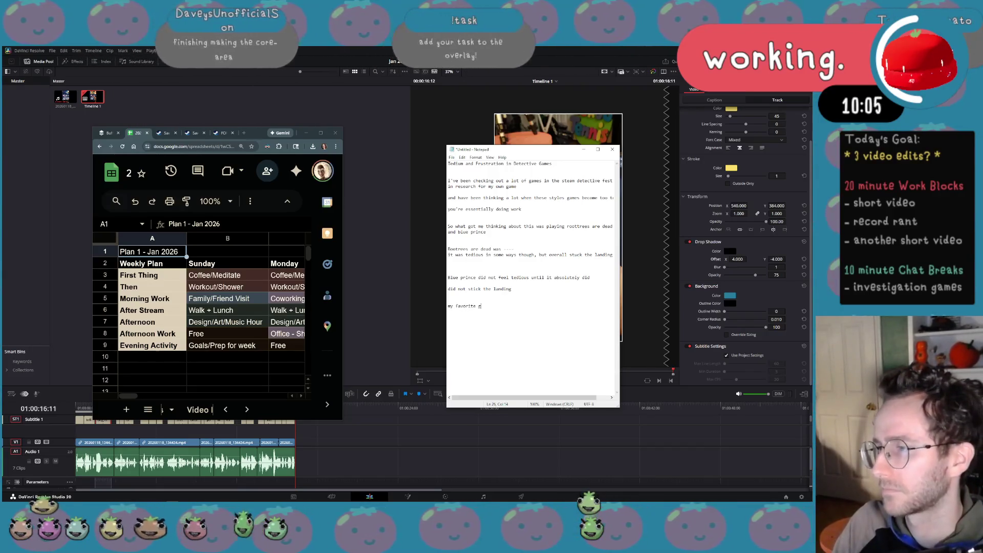
{"action": "type", "text": "ame in this"}
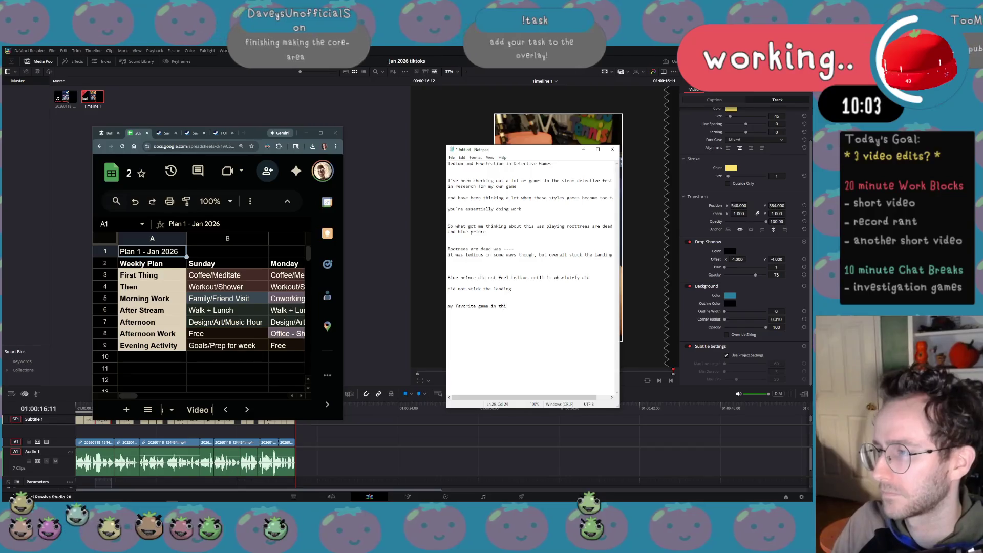
{"action": "key", "text": "Return"}
{"action": "key", "text": "Return"}
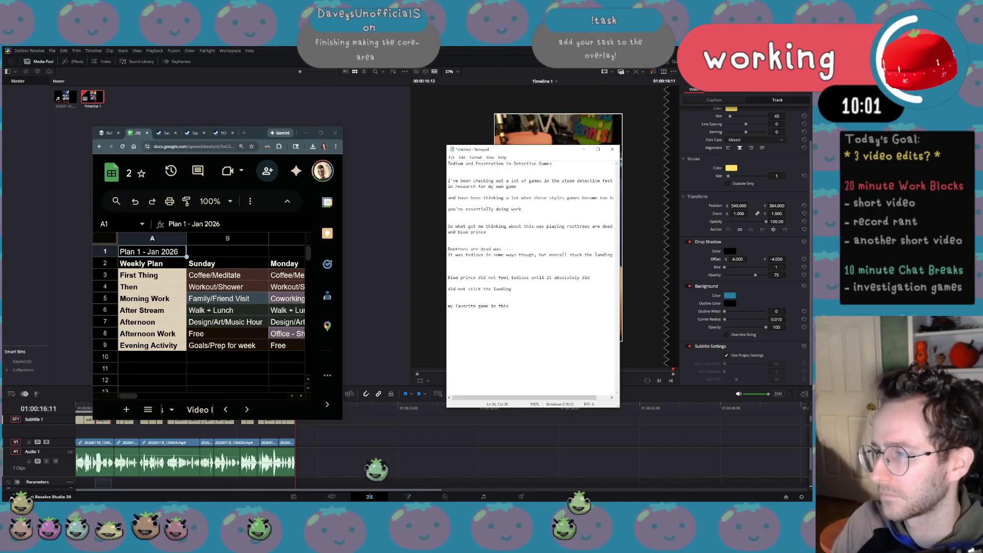
{"action": "type", "text": "some things felt tedious but"}
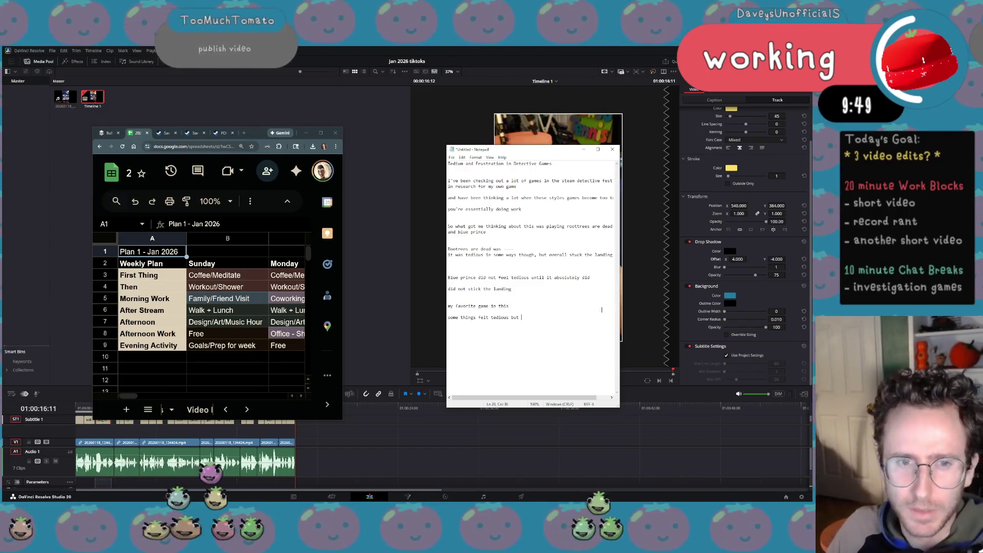
{"action": "key", "text": "ctrl+plus"}
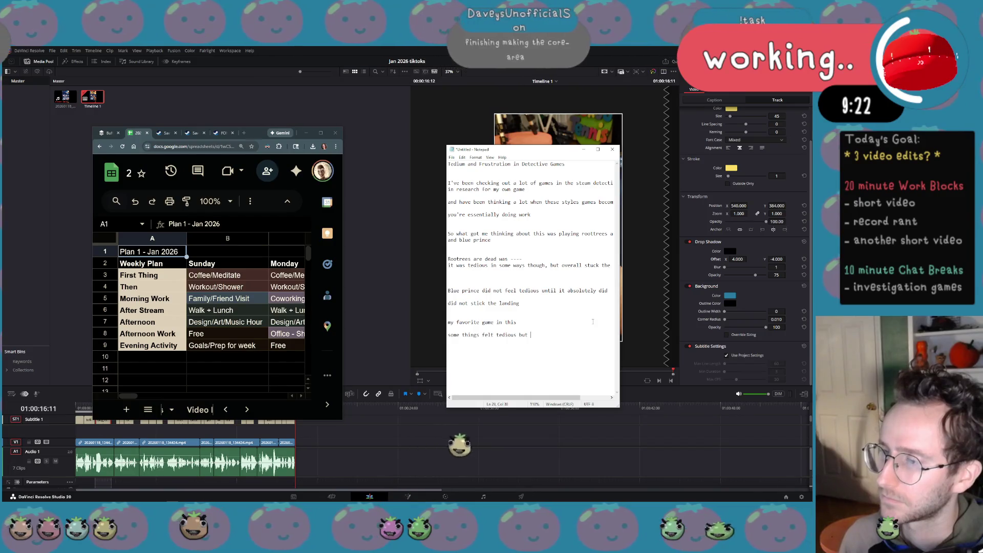
Insert lines about the physics-sandbox interaction and being tedious unless you were stuck.
{"action": "key", "text": "Up"}
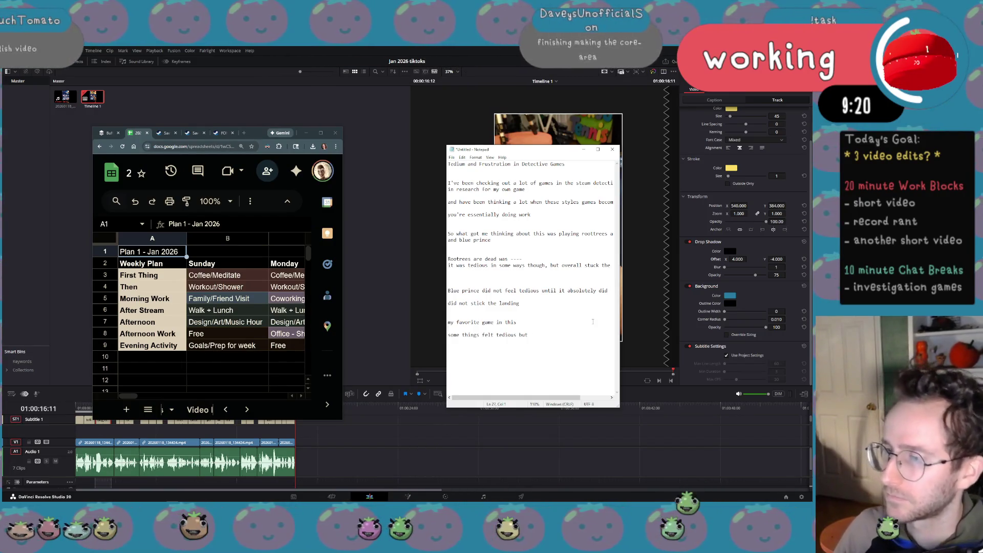
{"action": "key", "text": "Up"}
{"action": "key", "text": "Up"}
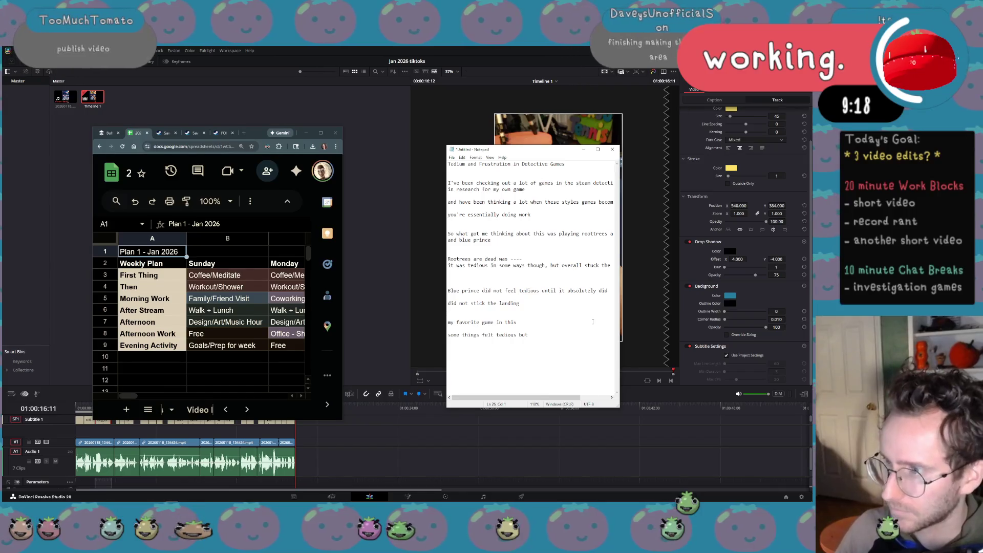
{"action": "key", "text": "End"}
{"action": "key", "text": "Return"}
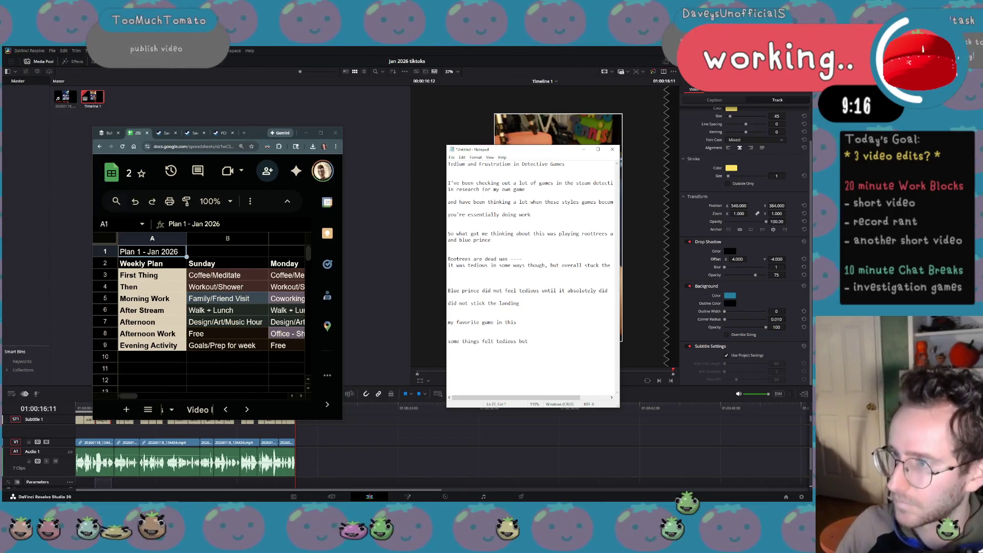
{"action": "type", "text": "d o"}
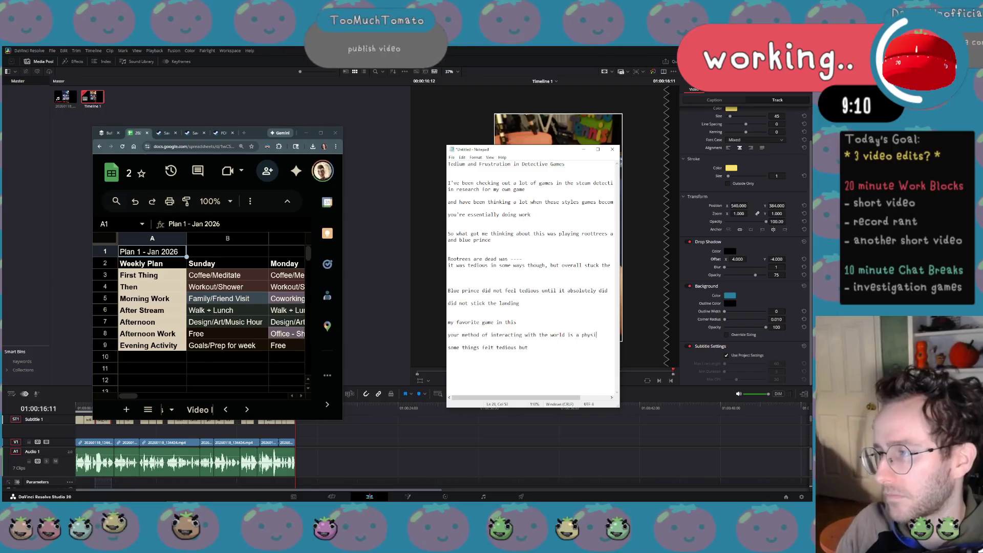
{"action": "type", "text": "sandbox"}
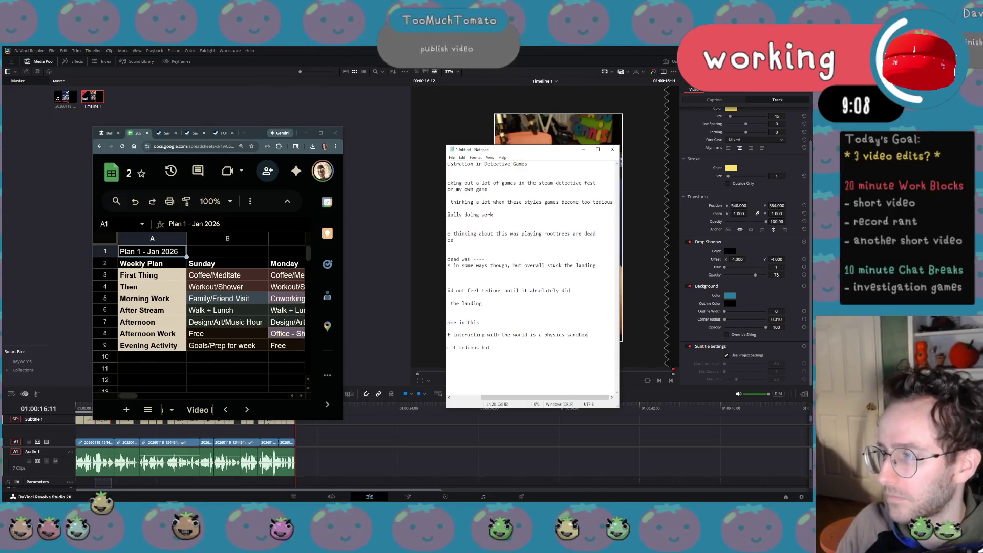
{"action": "key", "text": "Return"}
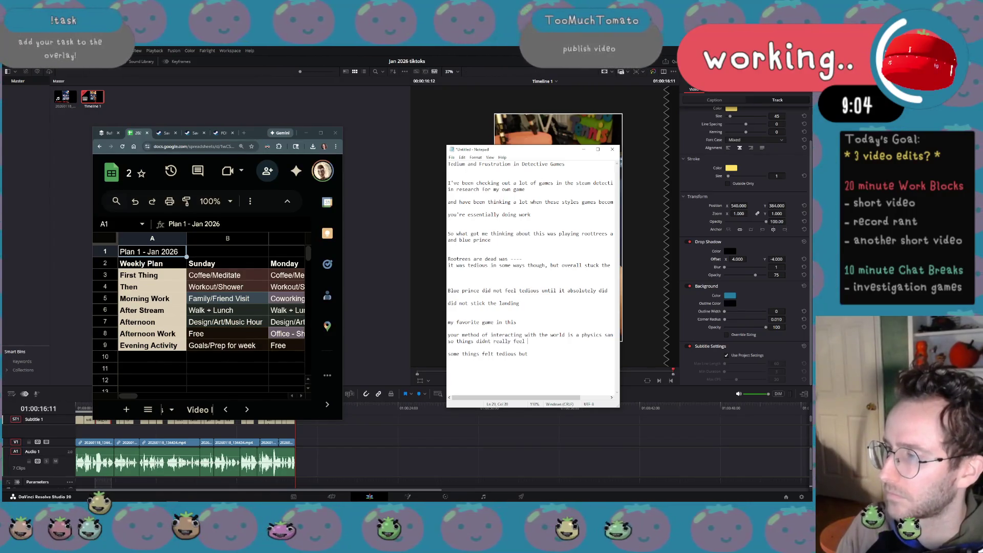
{"action": "type", "text": "dious unles"}
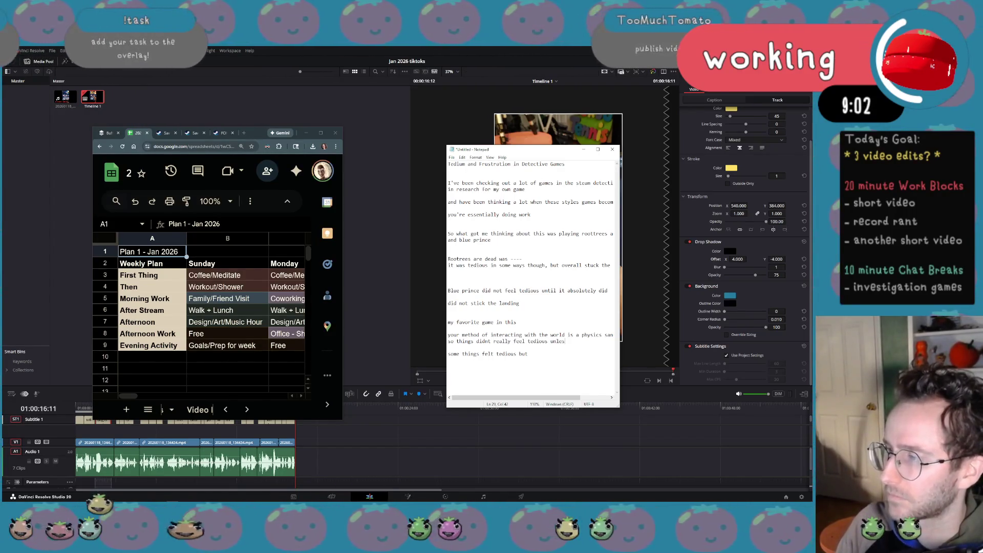
{"action": "type", "text": "s you were stuck"}
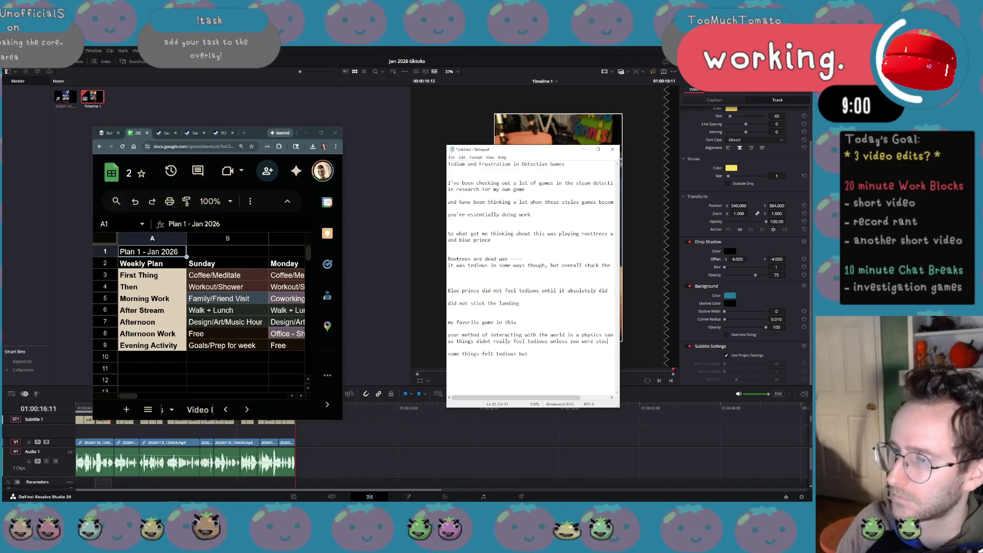
Complete the favourite line with 'genre is outer wilds' and note emulating that exploration in FORKLIFT FLOWERPOT.
{"action": "left_click", "coordinate": [555, 323]}
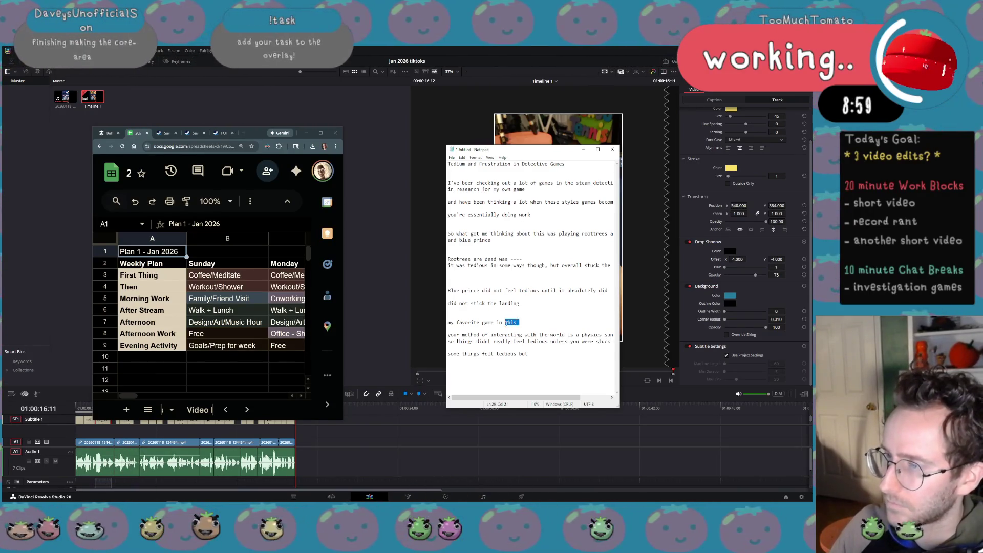
{"action": "key", "text": "shift+Right"}
{"action": "key", "text": "shift+Right"}
{"action": "key", "text": "shift+Right"}
{"action": "type", "text": "enre is "}
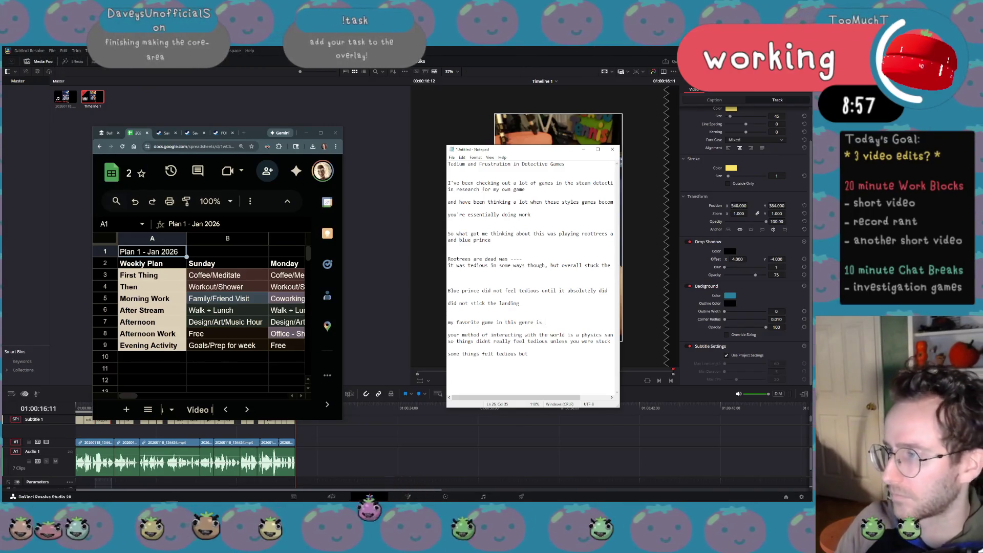
{"action": "type", "text": "outer wilds"}
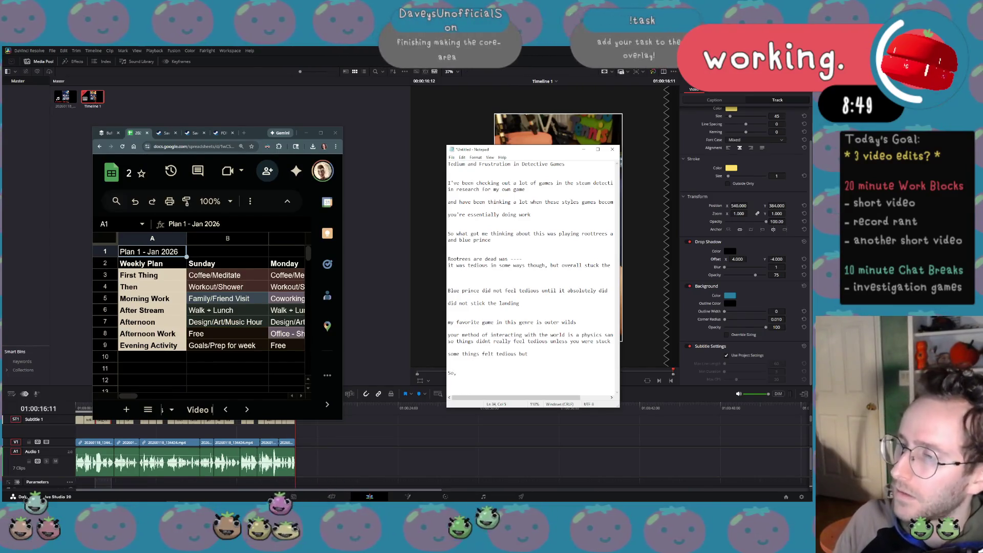
{"action": "key", "text": "BackSpace"}
{"action": "key", "text": "BackSpace"}
{"action": "type", "text": "I'm trying to emulate a"}
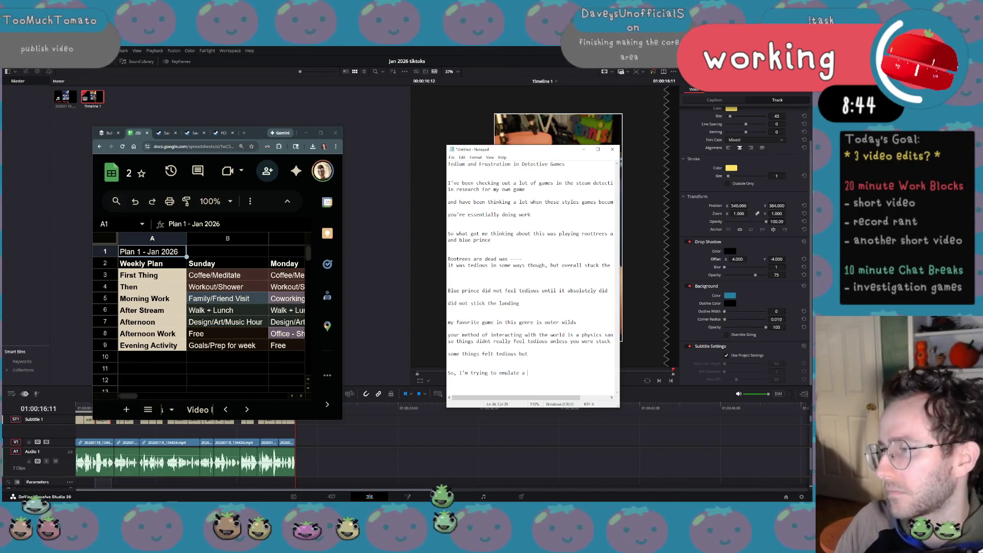
{"action": "type", "text": "lot of th"}
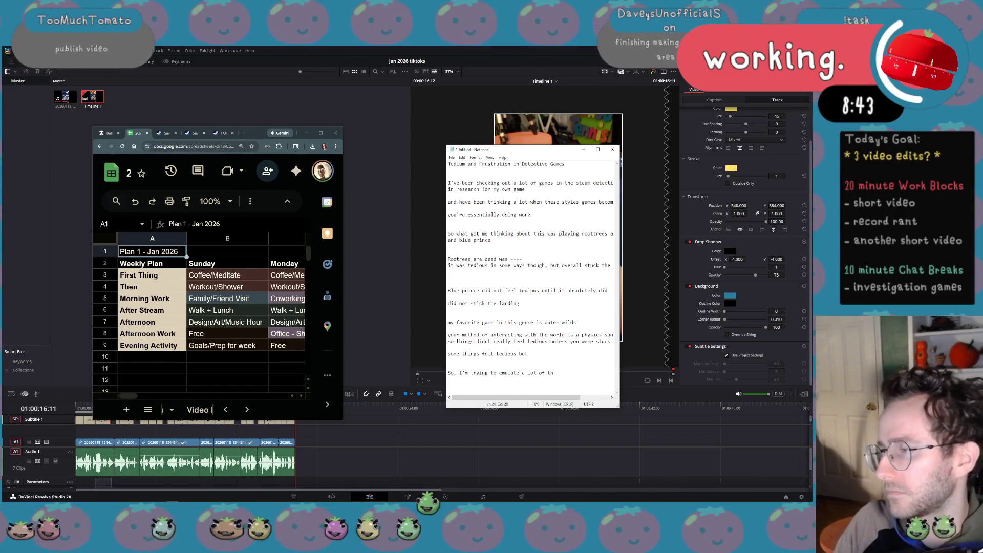
{"action": "type", "text": "at fun explor"}
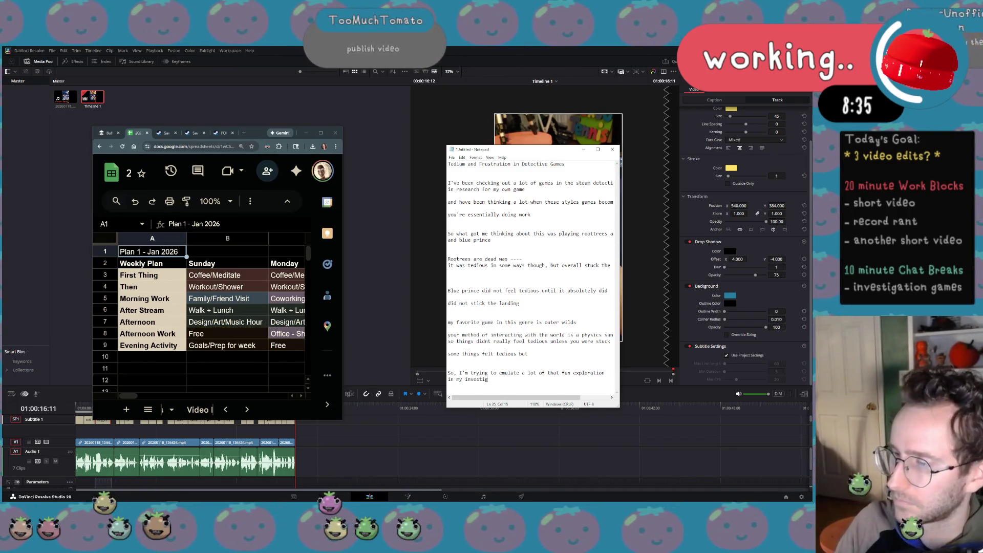
{"action": "type", "text": "ation game, FORK"}
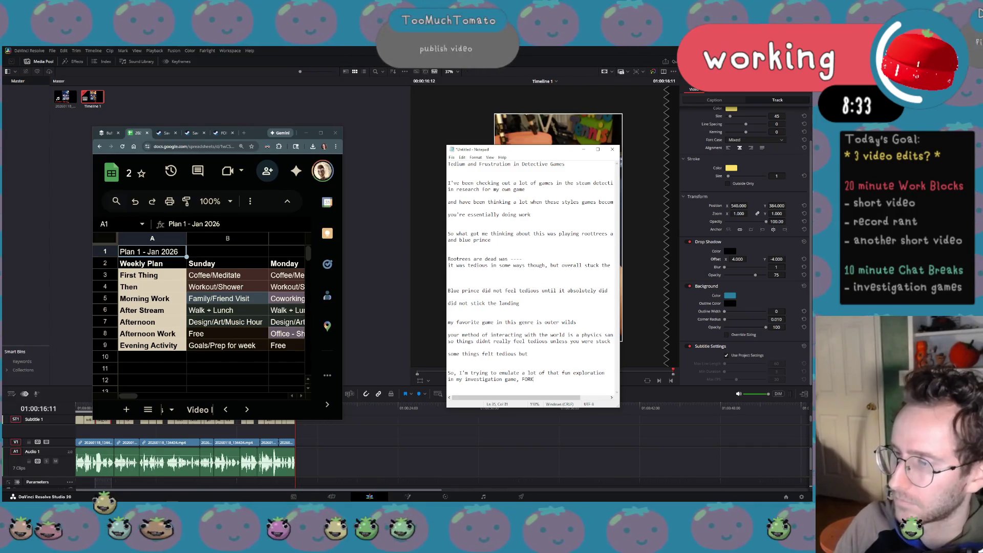
{"action": "type", "text": "OT"}
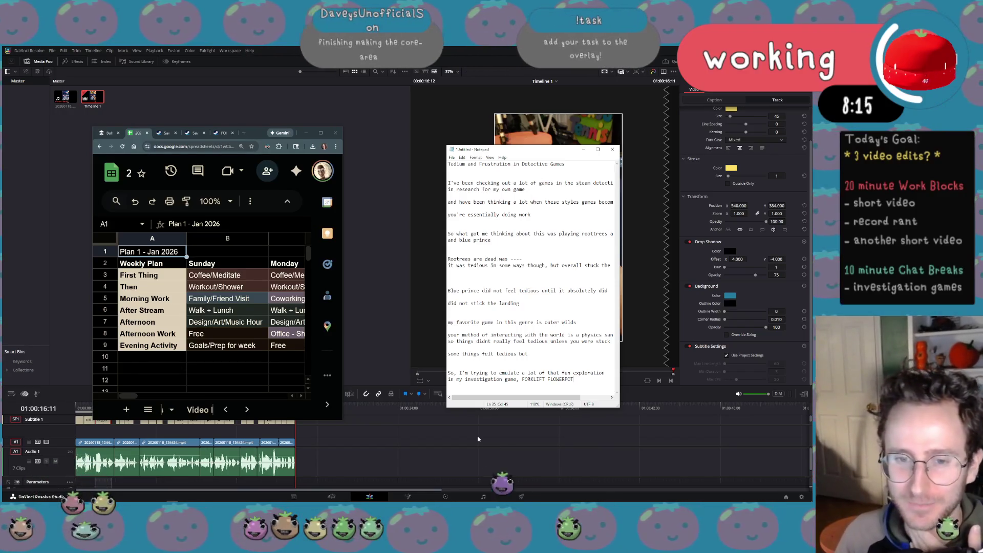
{"action": "key", "text": "XF86AudioPlay"}
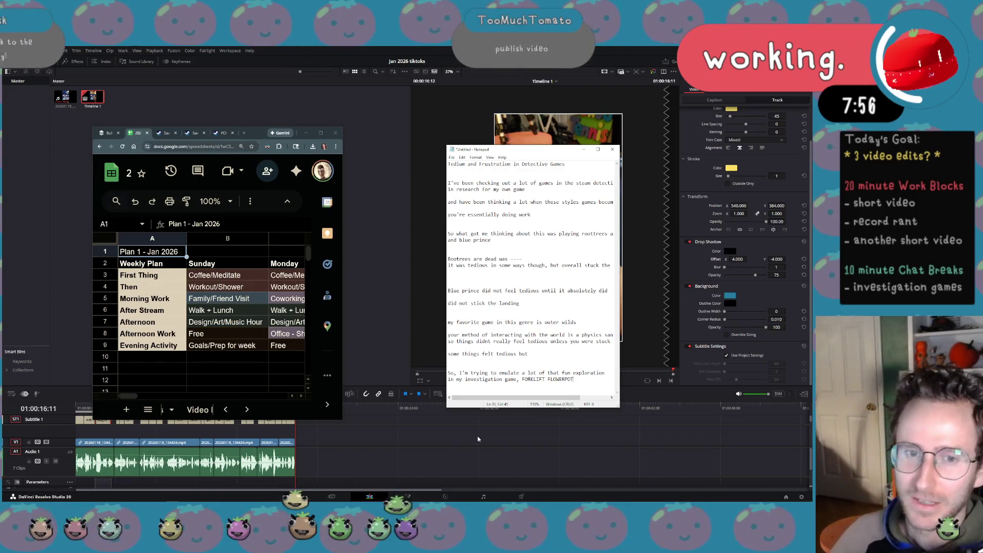
{"action": "left_click", "coordinate": [225, 136]}
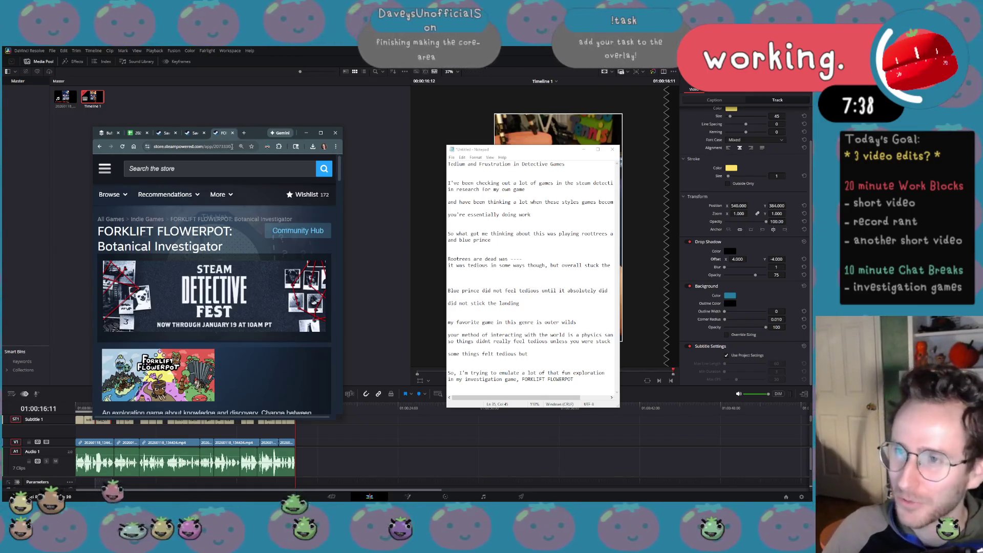
Pop the FORKLIFT FLOWERPOT page into a full-size window, restart its trailer, then open Too Much Tomato's page.
{"action": "left_click_drag", "start_coordinate": [224, 135], "coordinate": [298, 48]}
{"action": "scroll", "coordinate": [435, 324], "scroll_direction": "down", "scroll_amount": 3}
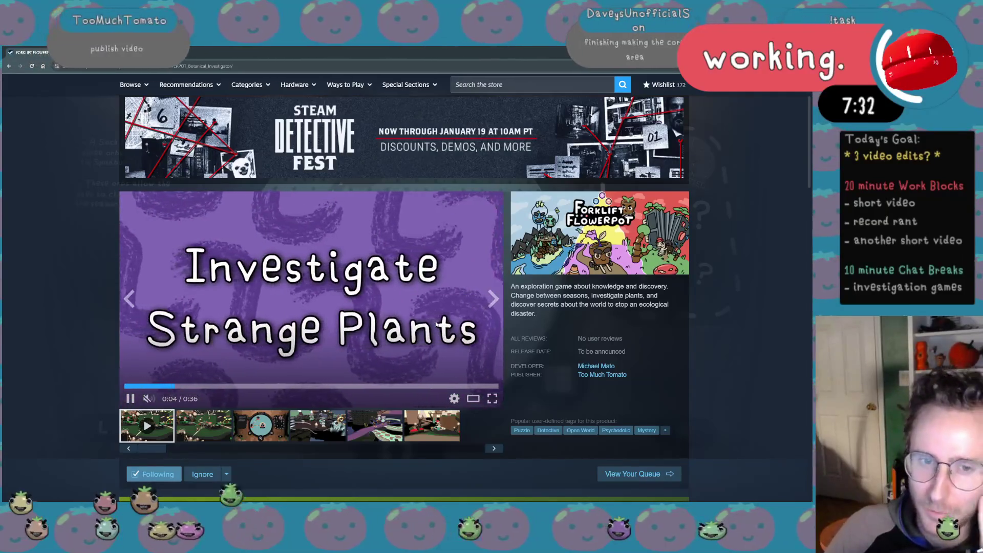
{"action": "left_click", "coordinate": [141, 387]}
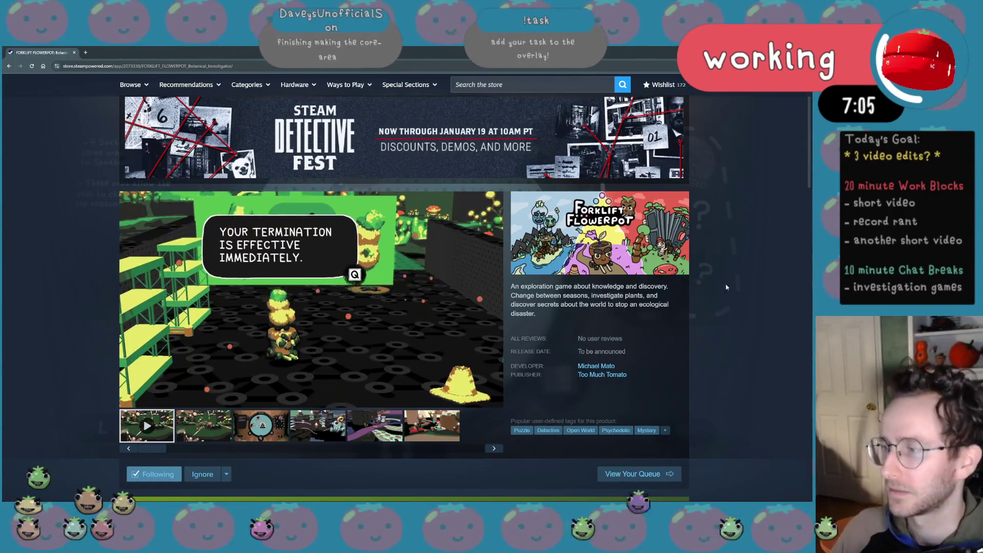
{"action": "left_click", "coordinate": [609, 374]}
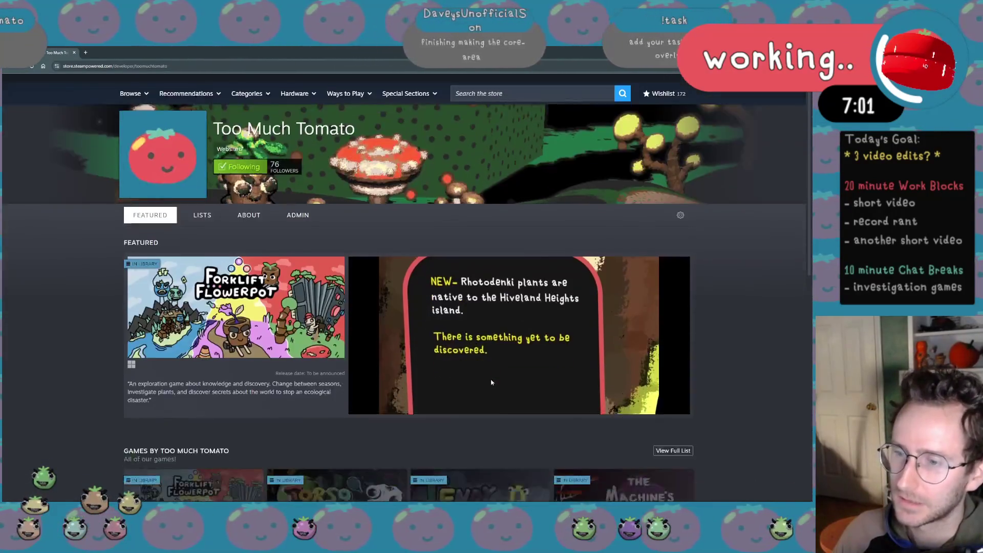
List all games by developer Michael Mato and open the TENDY: Robot Gardener store page.
{"action": "scroll", "coordinate": [491, 383], "scroll_direction": "down", "scroll_amount": 4}
{"action": "mouse_move", "coordinate": [382, 310]}
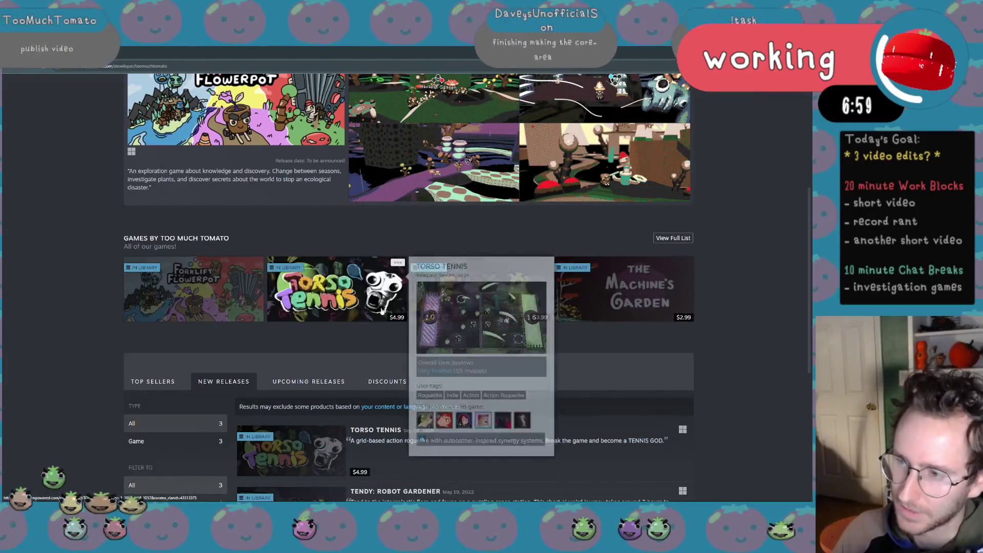
{"action": "mouse_move", "coordinate": [606, 298]}
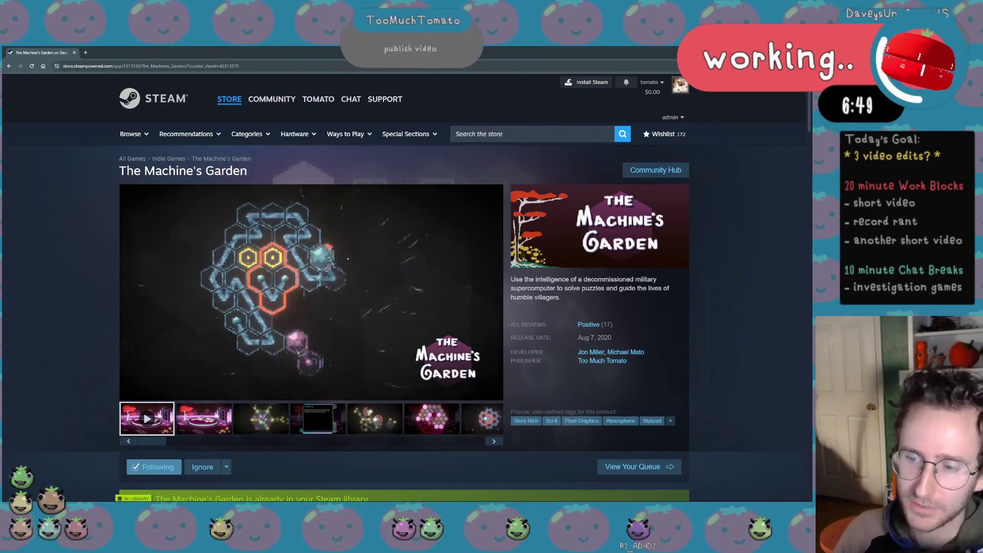
{"action": "left_click", "coordinate": [613, 353]}
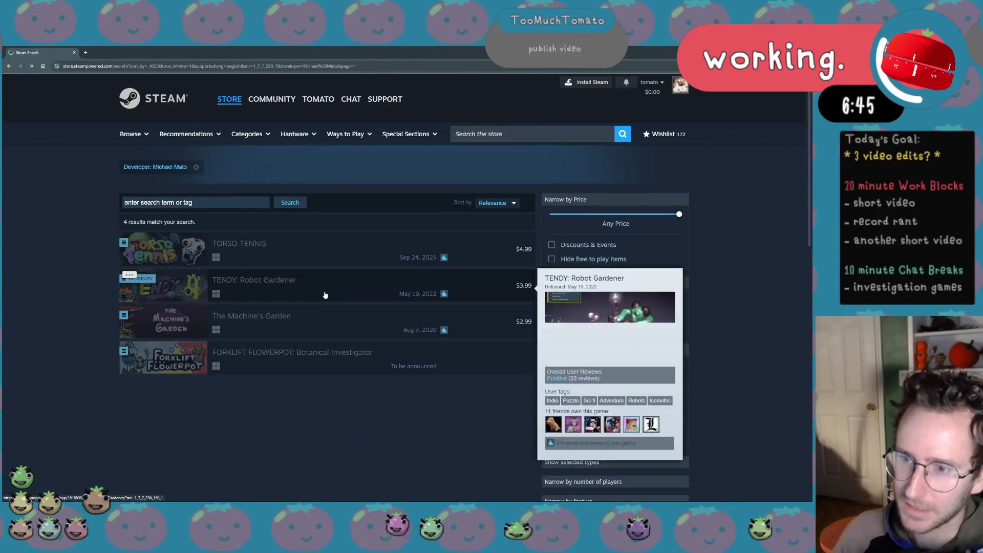
{"action": "left_click", "coordinate": [325, 294]}
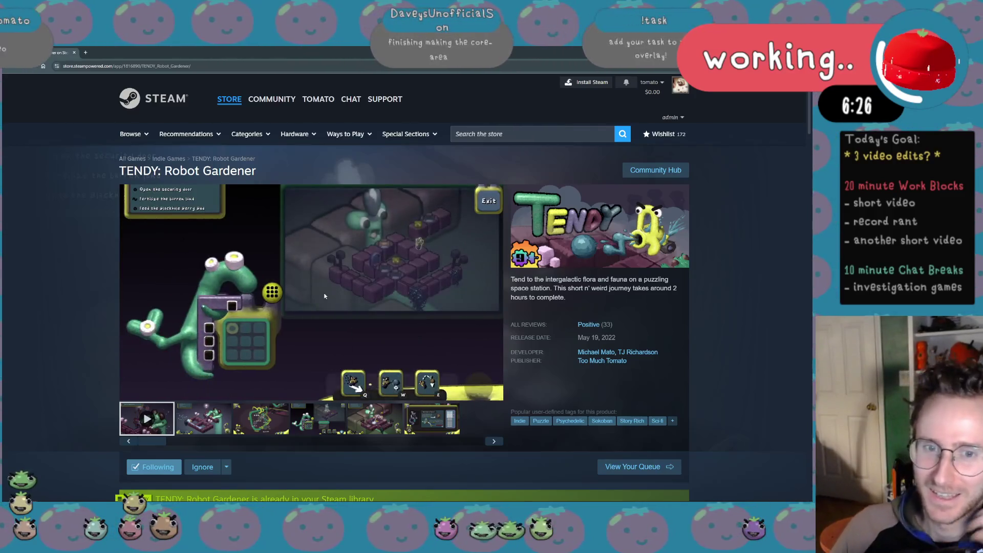
Go back to the developer results and open FORKLIFT FLOWERPOT, scrolling down to its trailer.
{"action": "mouse_move", "coordinate": [319, 291]}
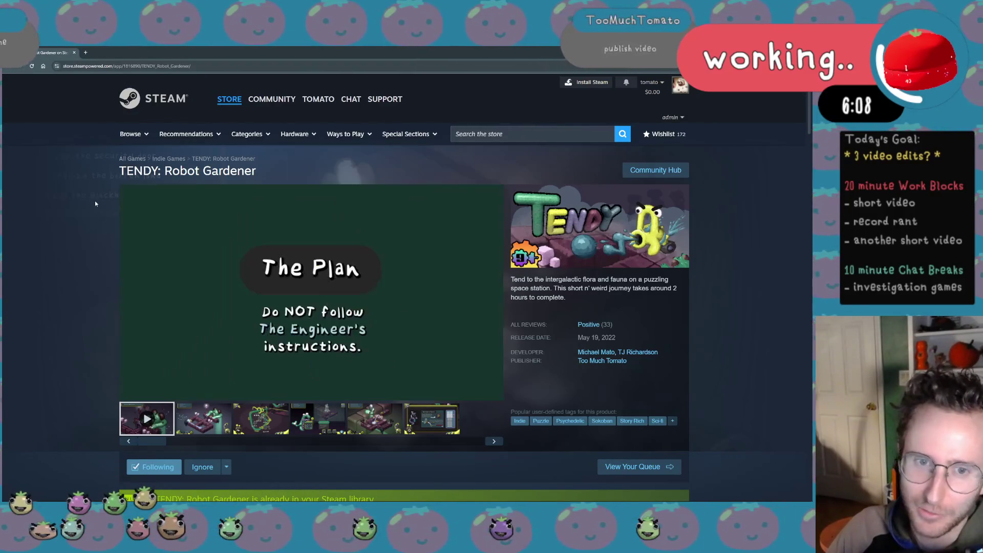
{"action": "key", "text": "alt+Left"}
{"action": "scroll", "coordinate": [289, 286], "scroll_direction": "down", "scroll_amount": 5}
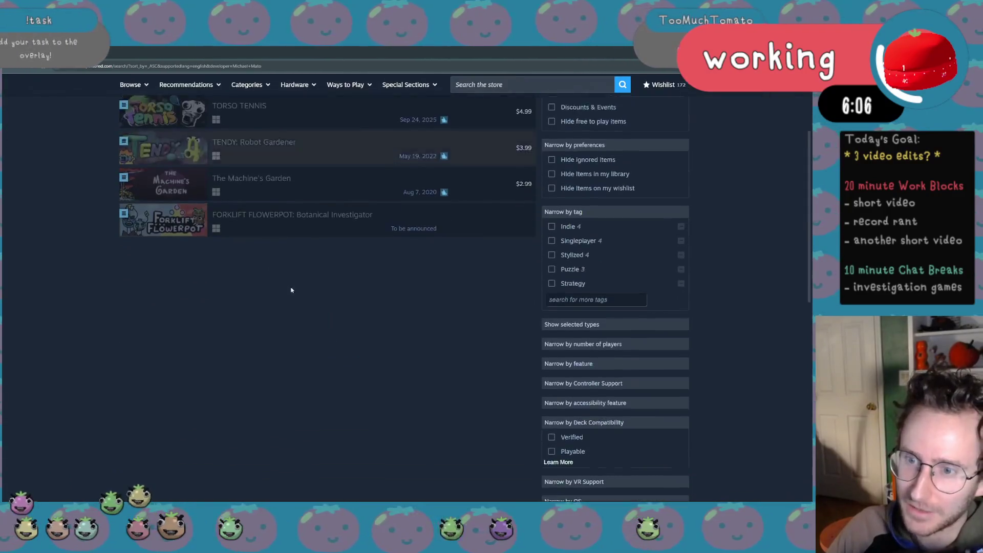
{"action": "left_click", "coordinate": [314, 205]}
{"action": "scroll", "coordinate": [316, 206], "scroll_direction": "down", "scroll_amount": 3}
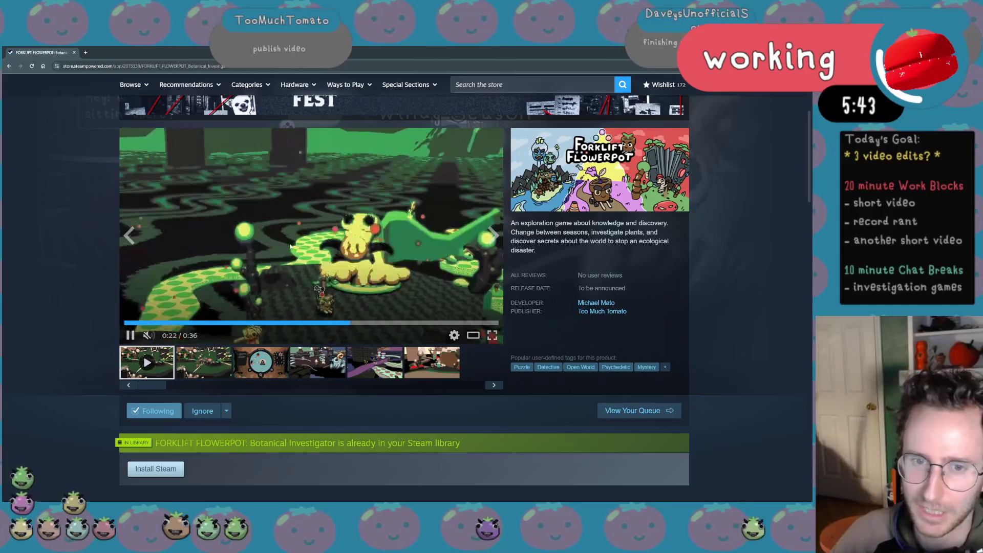
Pause the trailer on the Harvest Season scene, lower the music three notches, and skip a track.
{"action": "left_click", "coordinate": [290, 246]}
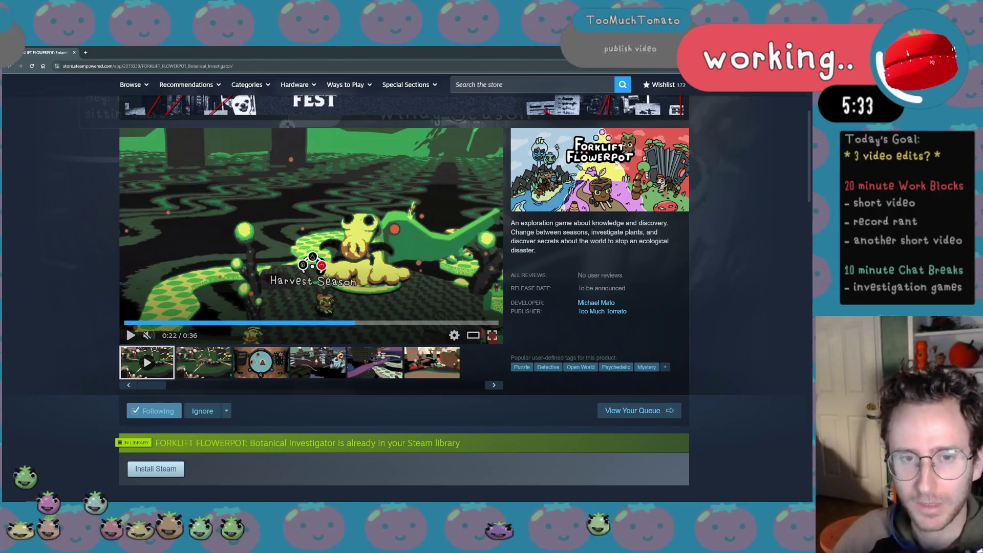
{"action": "key", "text": "XF86AudioPlay"}
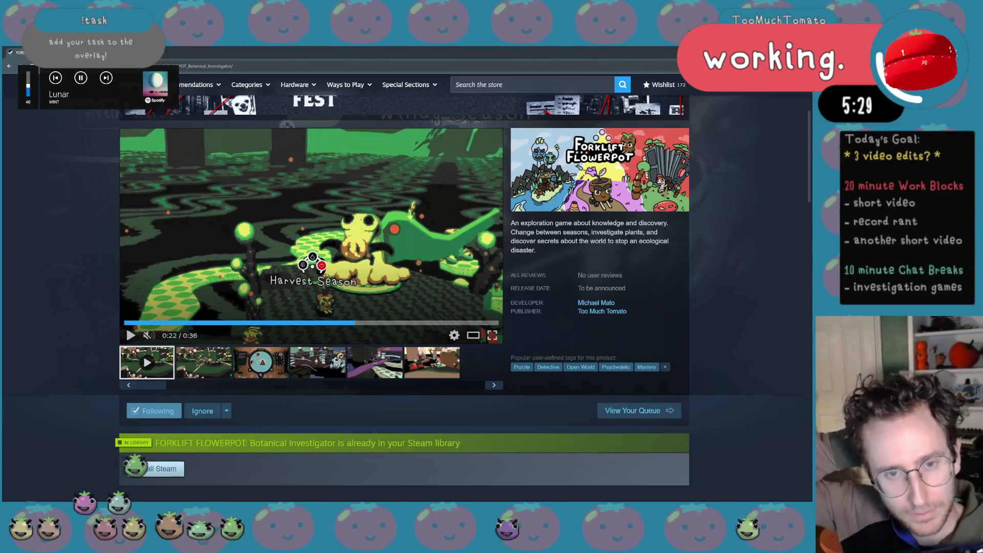
{"action": "key", "text": "XF86AudioLowerVolume"}
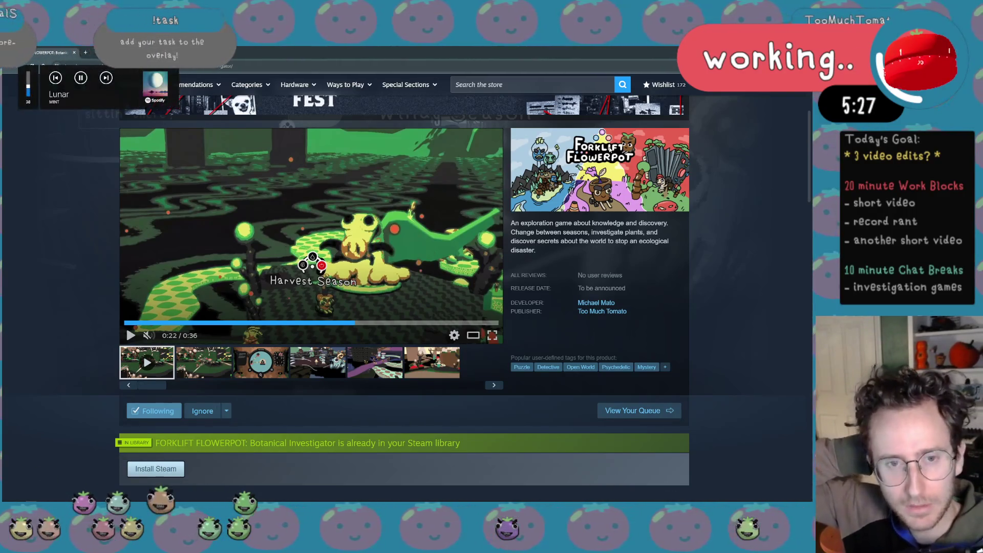
{"action": "key", "text": "XF86AudioLowerVolume"}
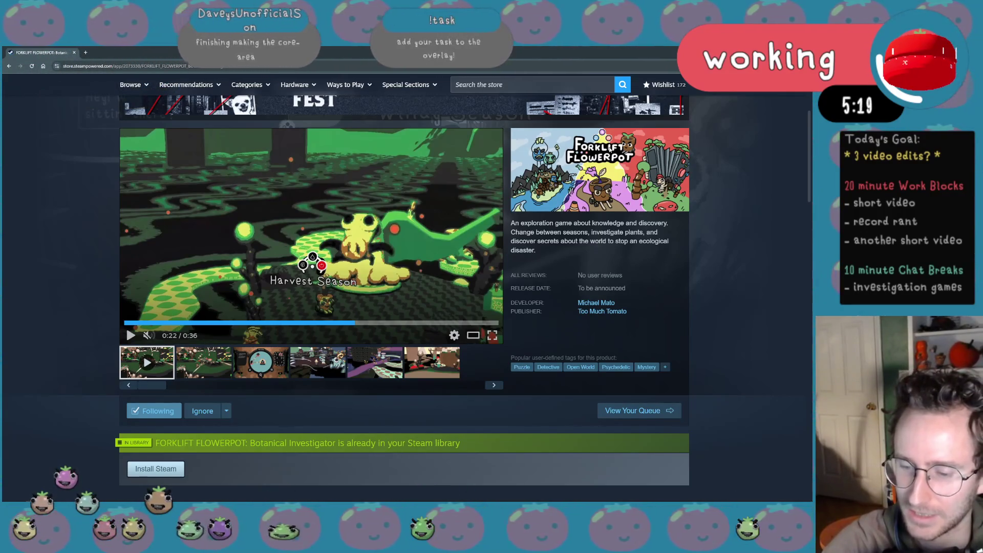
{"action": "key", "text": "XF86AudioLowerVolume"}
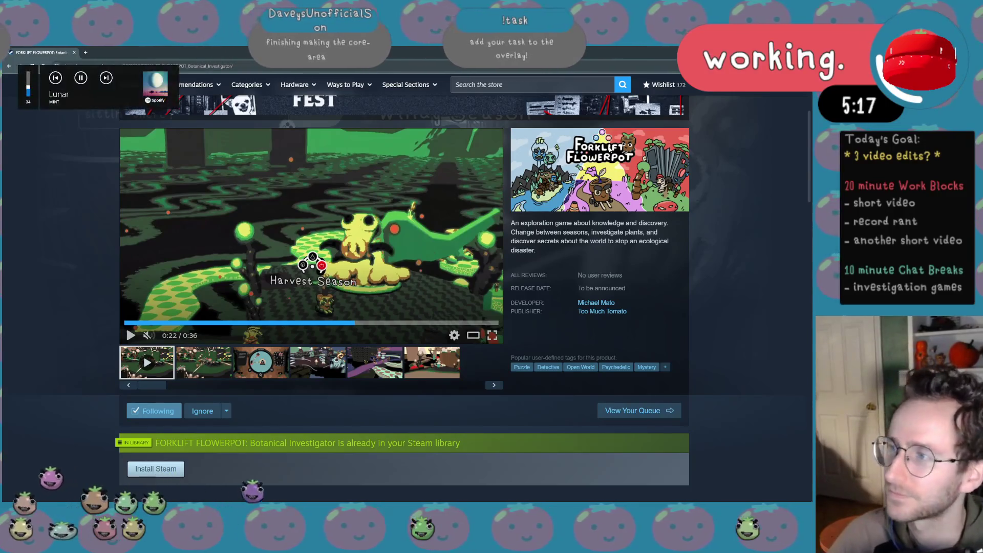
{"action": "key", "text": "XF86AudioNext"}
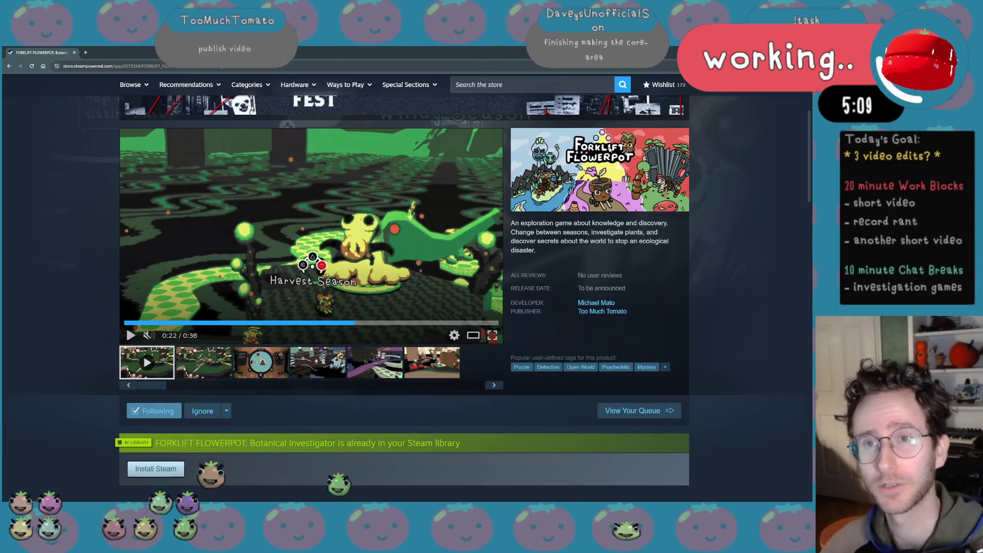
Scroll back up the store page and bring DaVinci Resolve to the front.
{"action": "scroll", "coordinate": [159, 258], "scroll_direction": "up", "scroll_amount": 2}
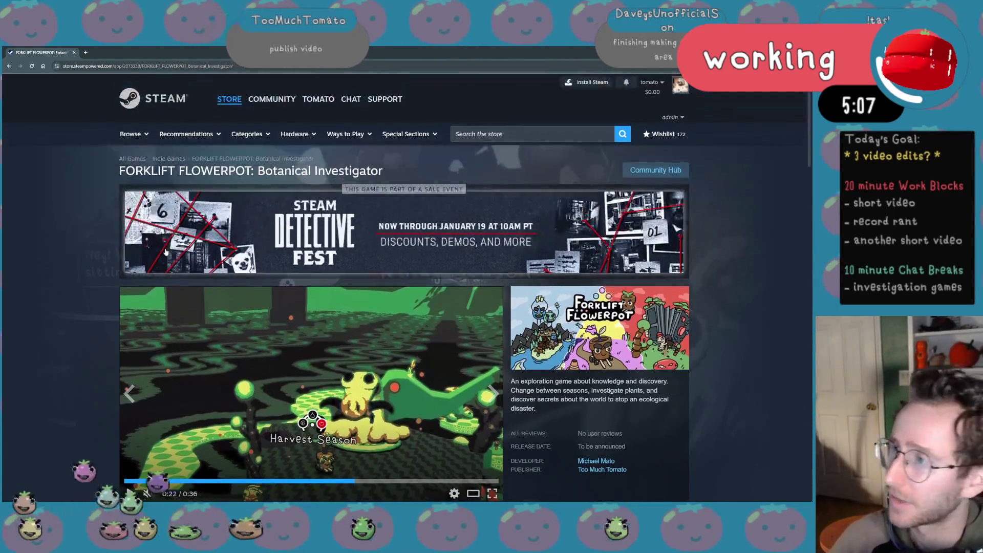
{"action": "scroll", "coordinate": [158, 258], "scroll_direction": "down", "scroll_amount": 1}
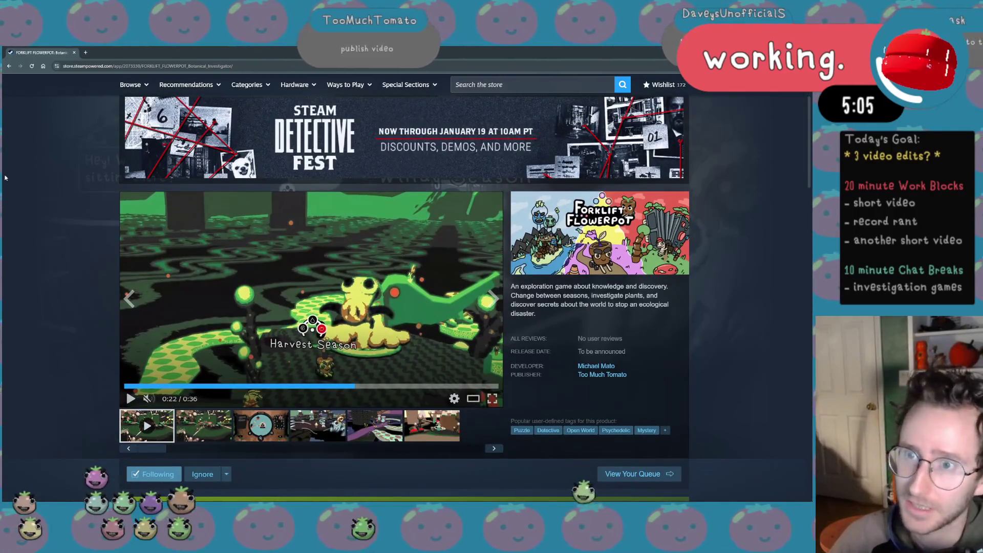
{"action": "scroll", "coordinate": [70, 210], "scroll_direction": "up", "scroll_amount": 1}
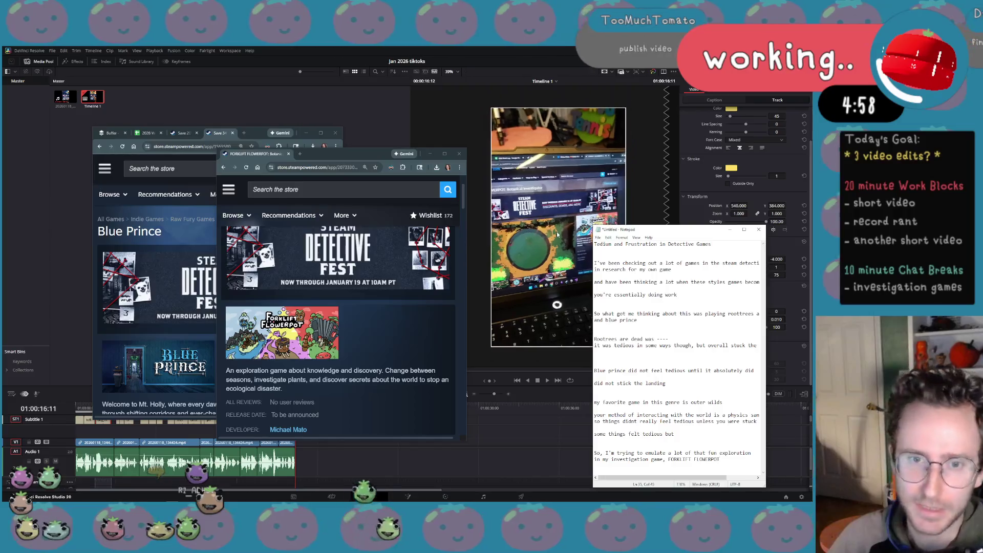
{"action": "left_click", "coordinate": [557, 232]}
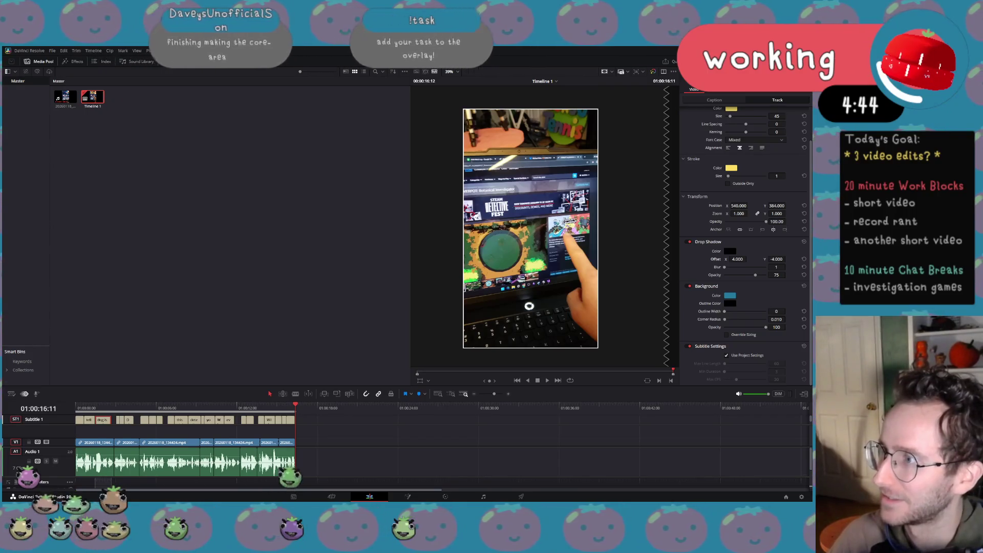
Zoom the Resolve viewer in and back out to check the vertical Detective Fest short.
{"action": "scroll", "coordinate": [580, 220], "scroll_direction": "up", "scroll_amount": 2}
{"action": "scroll", "coordinate": [580, 219], "scroll_direction": "up", "scroll_amount": 2}
{"action": "scroll", "coordinate": [581, 219], "scroll_direction": "up", "scroll_amount": 2}
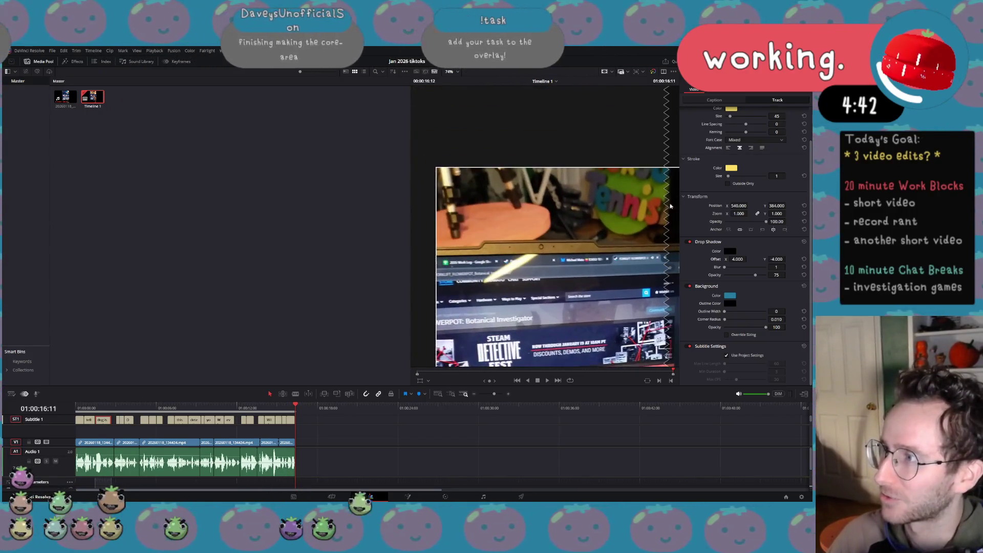
{"action": "scroll", "coordinate": [579, 215], "scroll_direction": "down", "scroll_amount": 1}
{"action": "scroll", "coordinate": [563, 213], "scroll_direction": "down", "scroll_amount": 1}
{"action": "scroll", "coordinate": [563, 213], "scroll_direction": "down", "scroll_amount": 2}
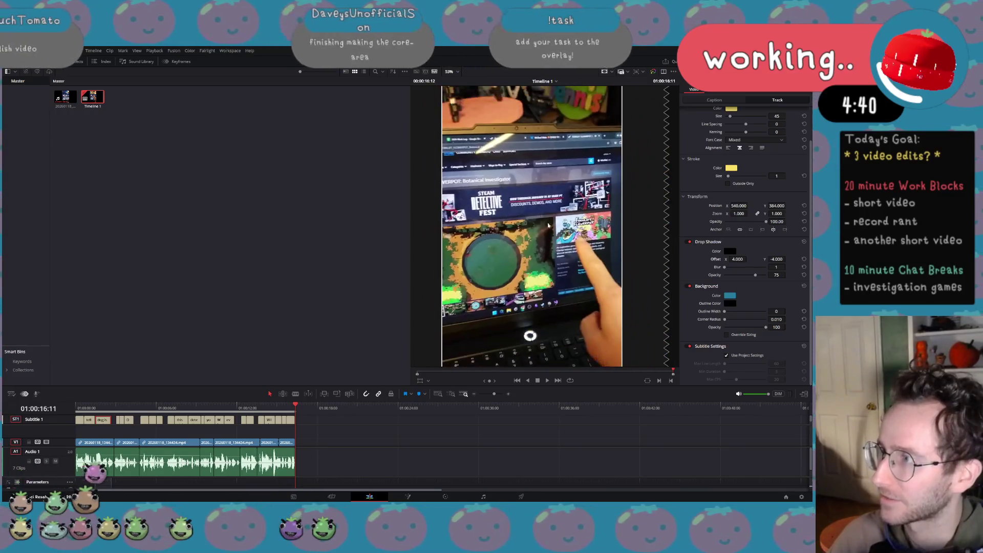
{"action": "scroll", "coordinate": [563, 213], "scroll_direction": "down", "scroll_amount": 1}
{"action": "scroll", "coordinate": [562, 213], "scroll_direction": "down", "scroll_amount": 1}
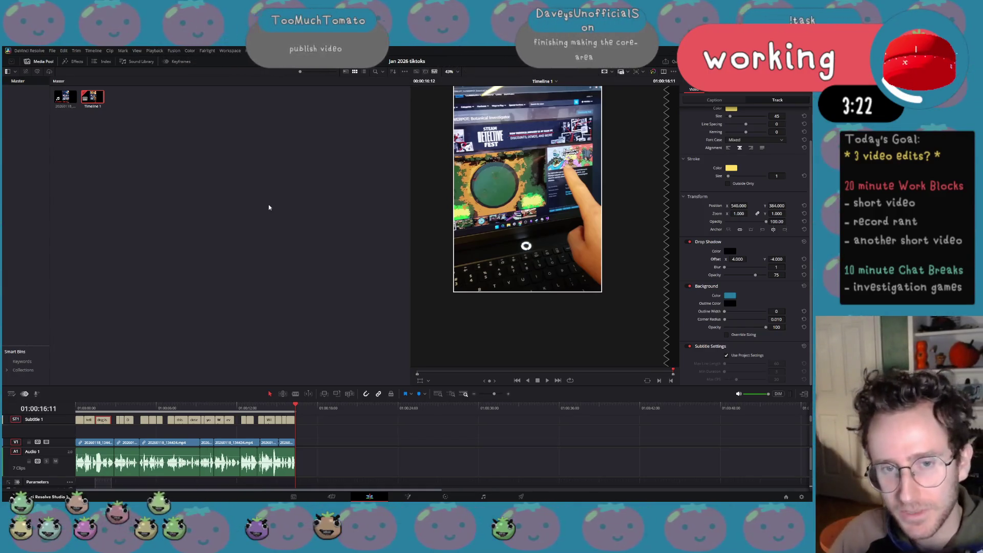
Skip the music track, hide Resolve, and merge the FORKLIFT FLOWERPOT tab into the other Chrome window.
{"action": "key", "text": "XF86AudioLowerVolume"}
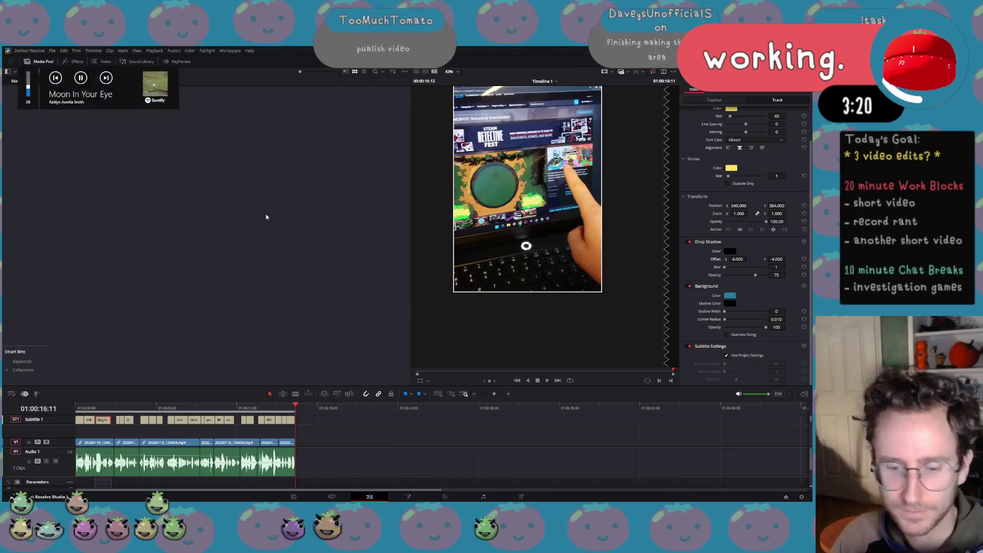
{"action": "key", "text": "XF86AudioNext"}
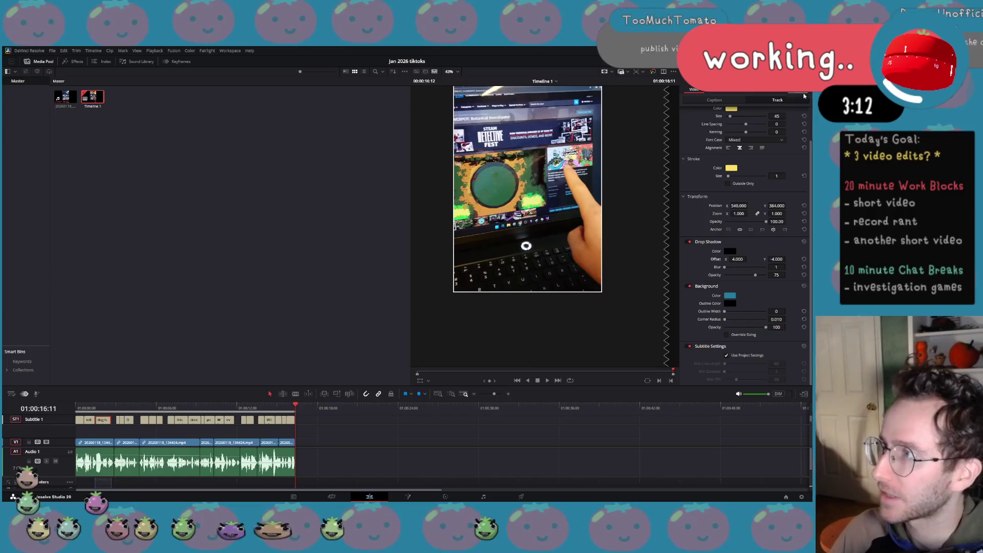
{"action": "key", "text": "ctrl+super+Right"}
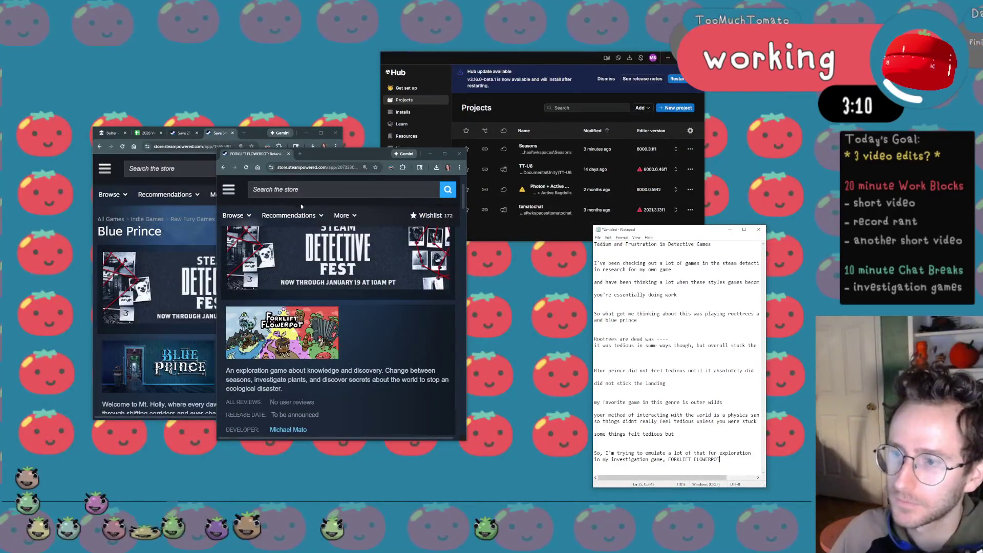
{"action": "scroll", "coordinate": [301, 207], "scroll_direction": "down", "scroll_amount": 1}
{"action": "left_click_drag", "start_coordinate": [235, 154], "coordinate": [250, 131]}
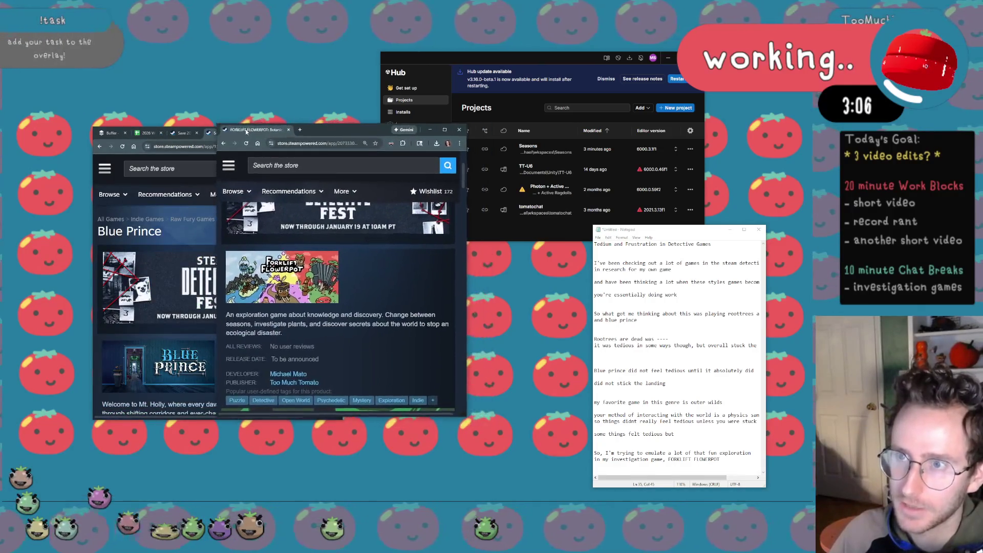
{"action": "left_click_drag", "start_coordinate": [328, 161], "coordinate": [222, 134]}
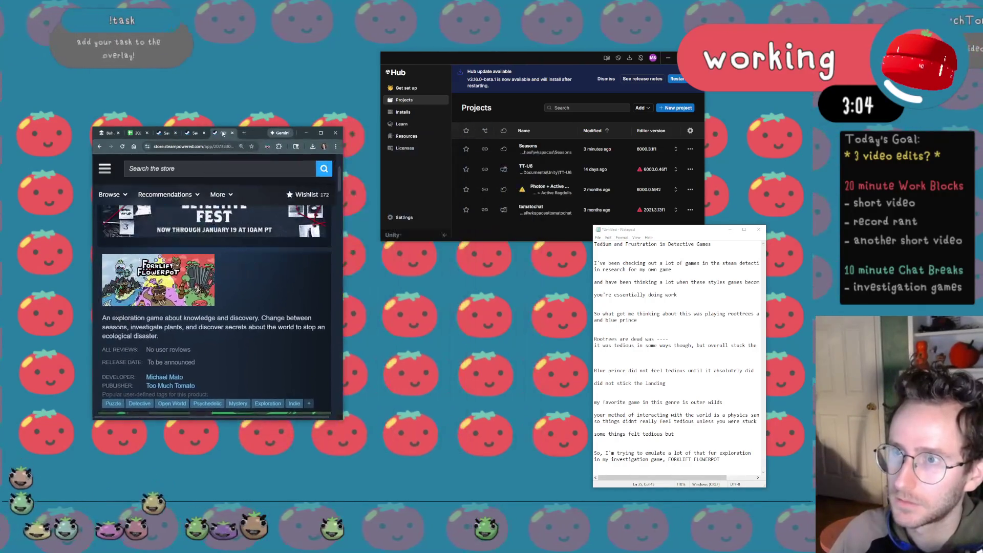
Show The Roottrees are Dead page, moving the Blue Prince tab beside it.
{"action": "left_click", "coordinate": [165, 133]}
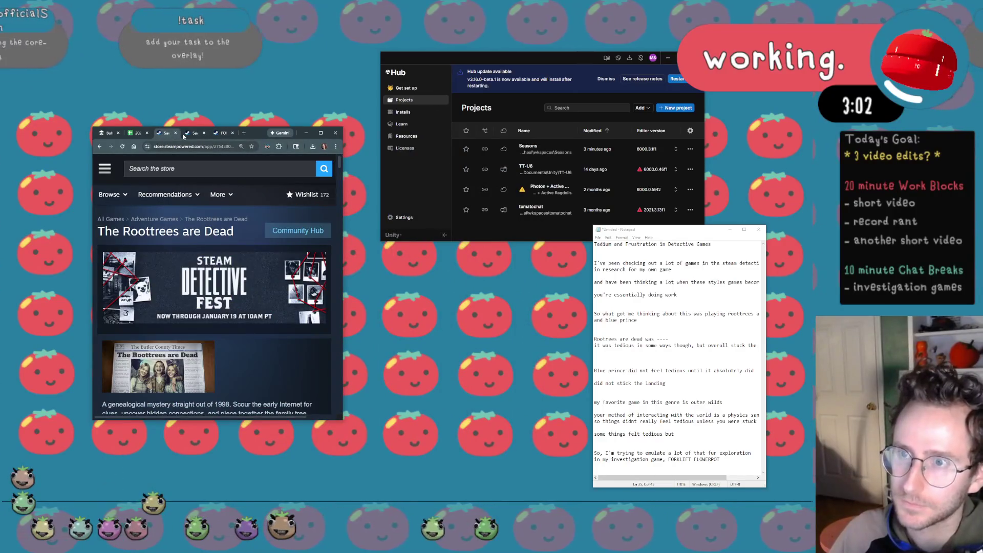
{"action": "left_click_drag", "start_coordinate": [193, 135], "coordinate": [171, 136]}
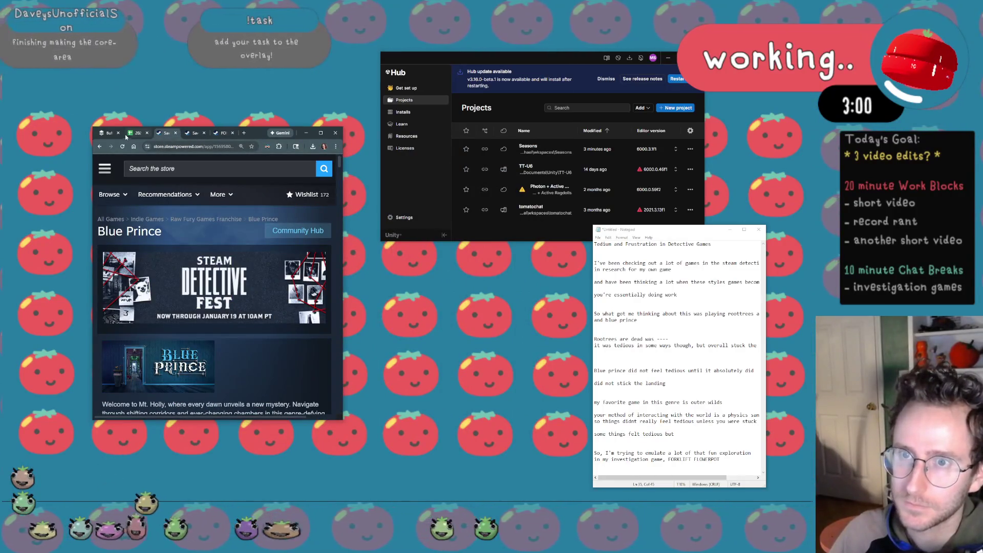
{"action": "mouse_move", "coordinate": [106, 136]}
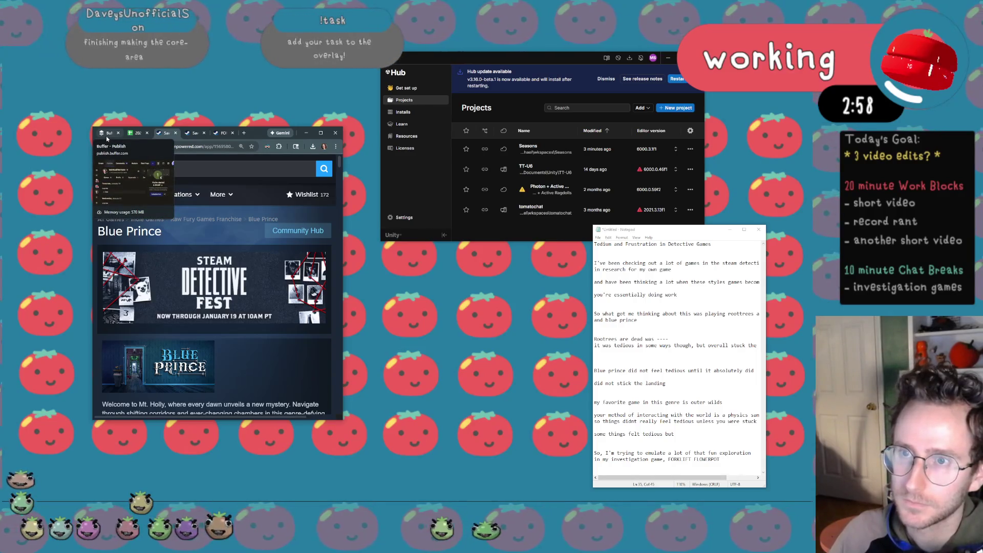
{"action": "left_click", "coordinate": [187, 133]}
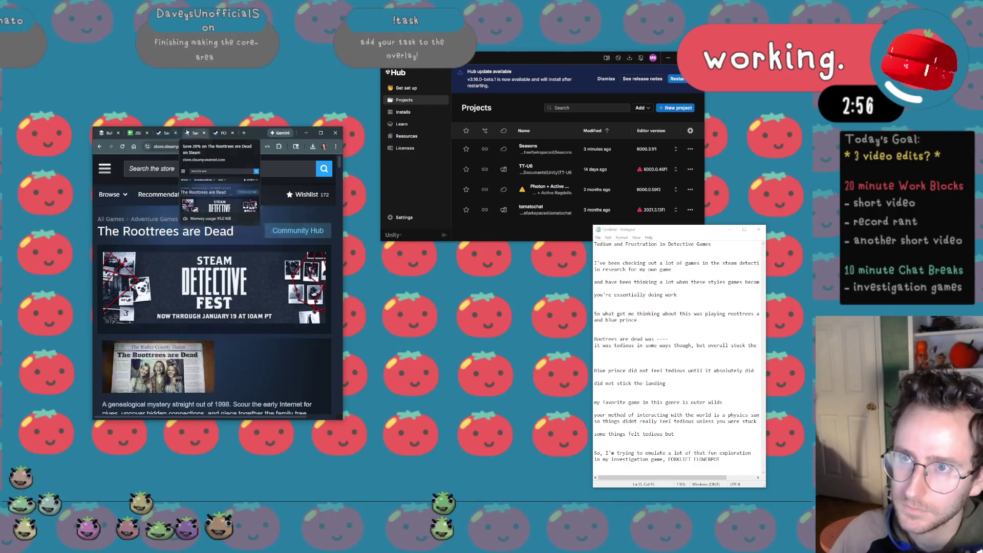
Close the work log spreadsheet and Buffer tabs, raise the browser window, and put Unity Hub away.
{"action": "middle_click", "coordinate": [133, 134]}
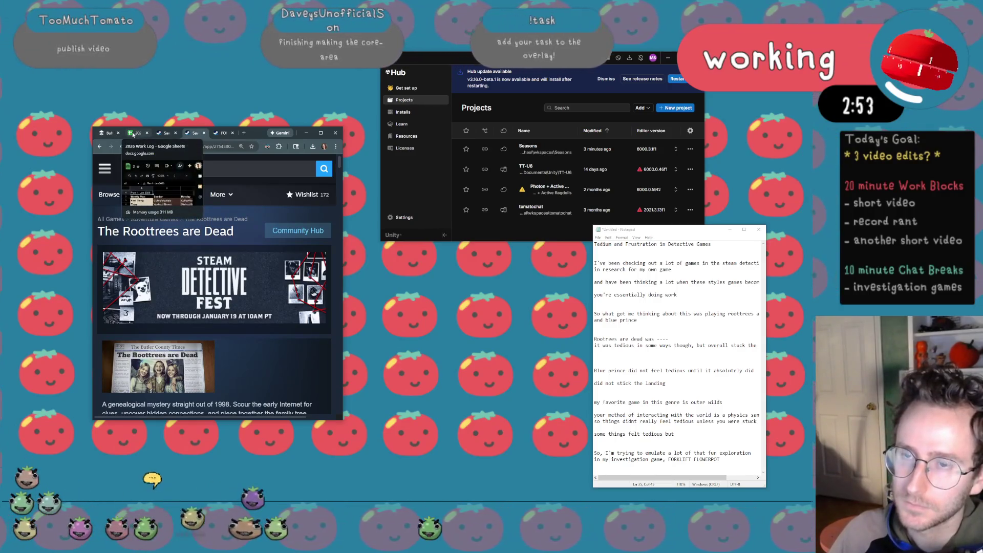
{"action": "middle_click", "coordinate": [103, 135]}
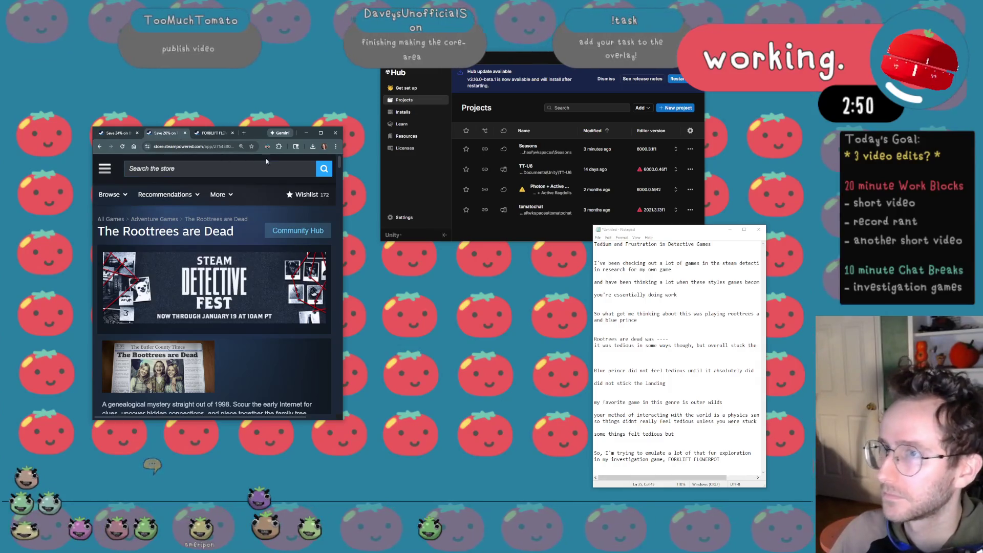
{"action": "mouse_move", "coordinate": [256, 136]}
{"action": "left_mouse_down"}
{"action": "mouse_move", "coordinate": [281, 69]}
{"action": "mouse_move", "coordinate": [305, 74]}
{"action": "left_mouse_up"}
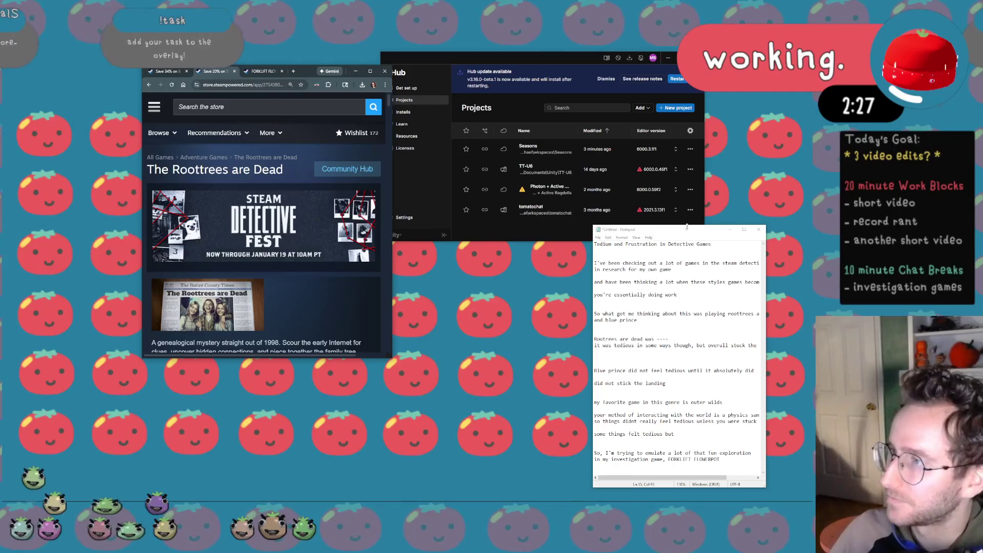
{"action": "left_click", "coordinate": [669, 59]}
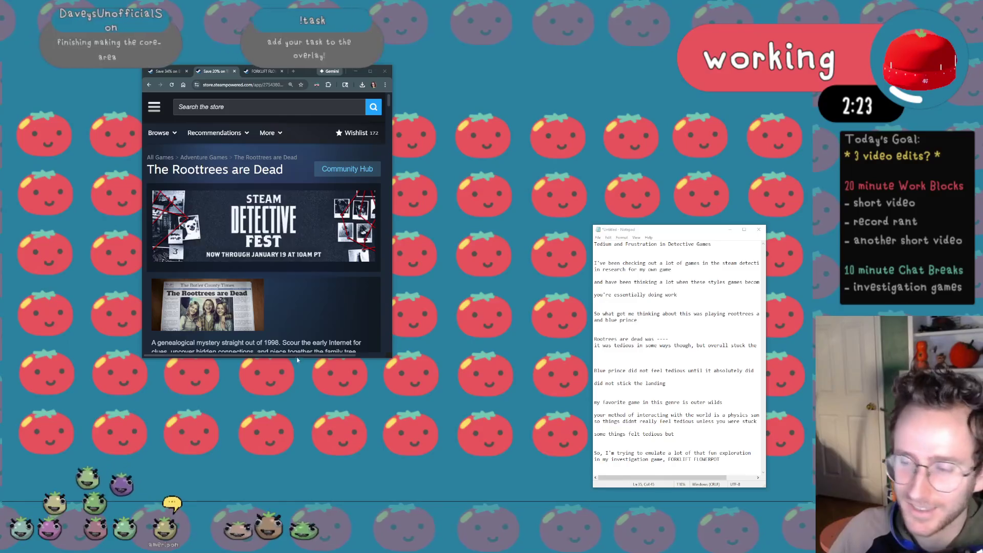
Enlarge the browser, scroll to The Roottrees are Dead trailer, and play it full screen.
{"action": "left_click_drag", "start_coordinate": [389, 358], "coordinate": [571, 486]}
{"action": "scroll", "coordinate": [446, 217], "scroll_direction": "down", "scroll_amount": 2}
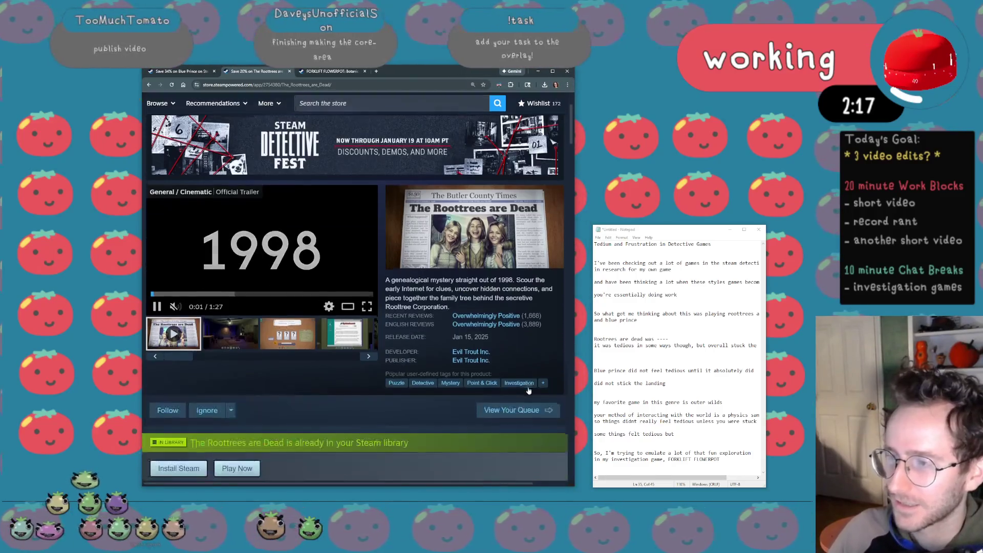
{"action": "left_click", "coordinate": [371, 310]}
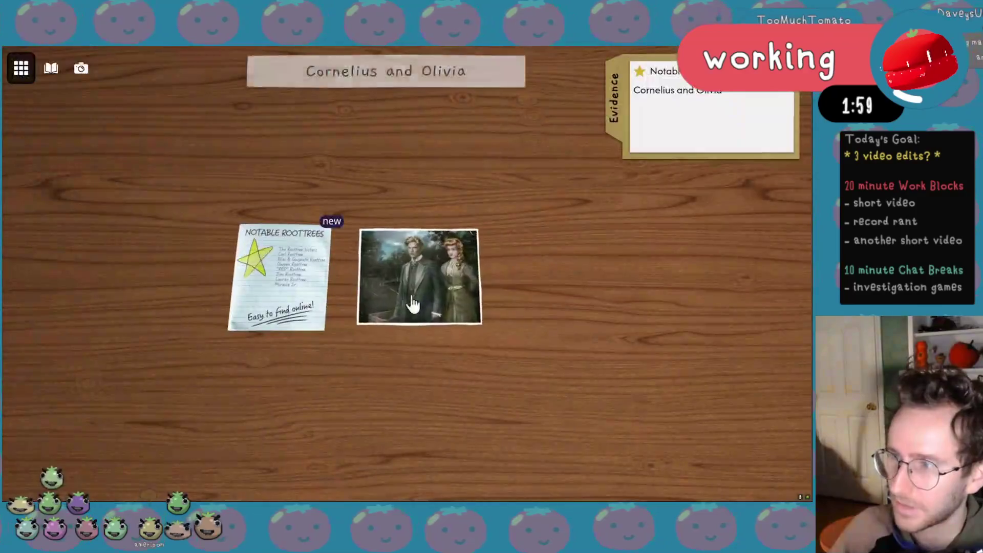
Click around the full-screen Roottrees trailer, then leave full screen with Esc while it keeps playing.
{"action": "left_click", "coordinate": [413, 297]}
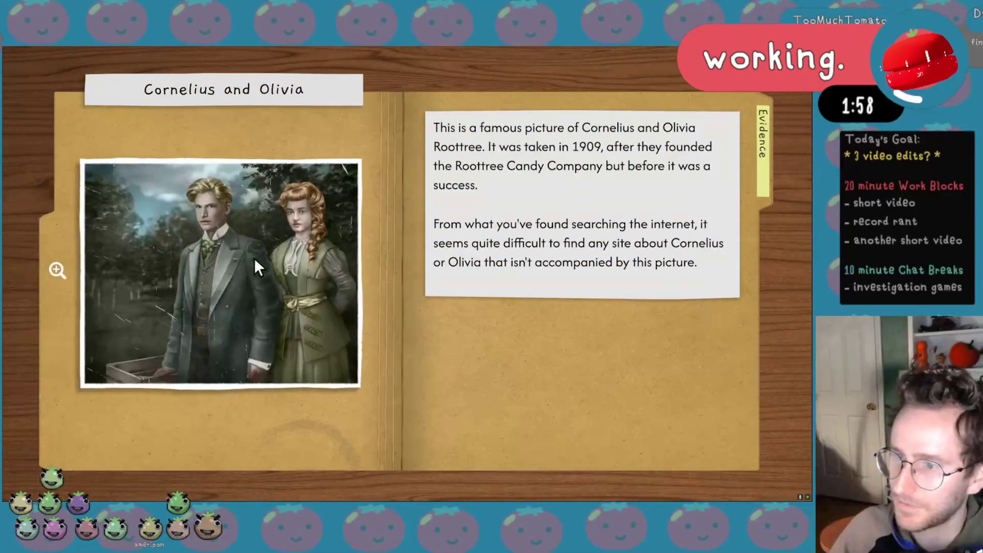
{"action": "left_click", "coordinate": [241, 249]}
{"action": "left_click", "coordinate": [380, 282]}
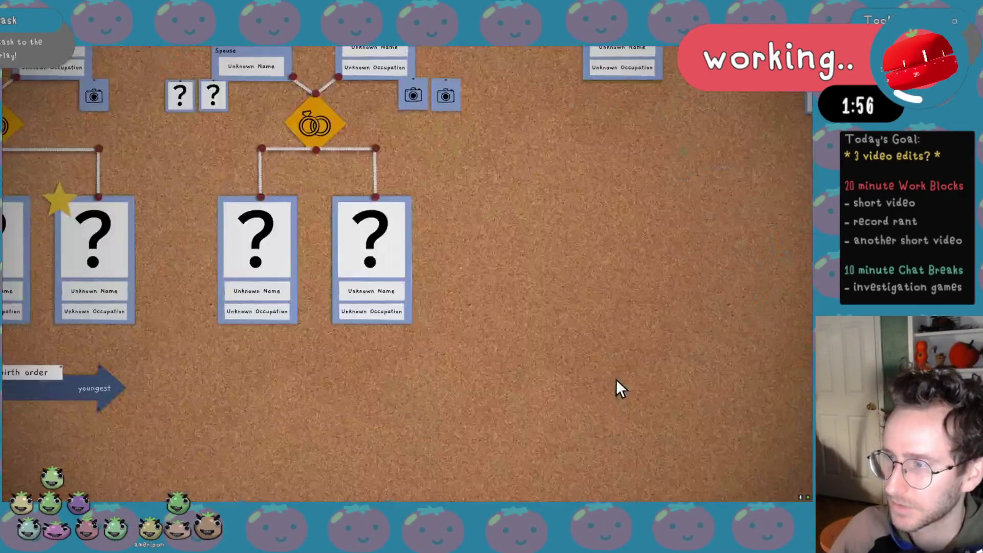
{"action": "left_click", "coordinate": [386, 261]}
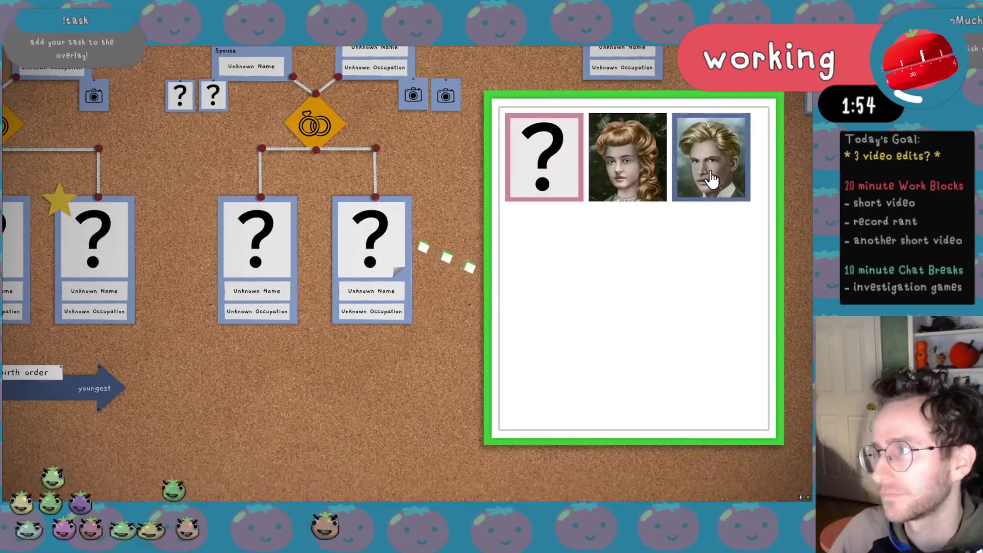
{"action": "left_click", "coordinate": [712, 179]}
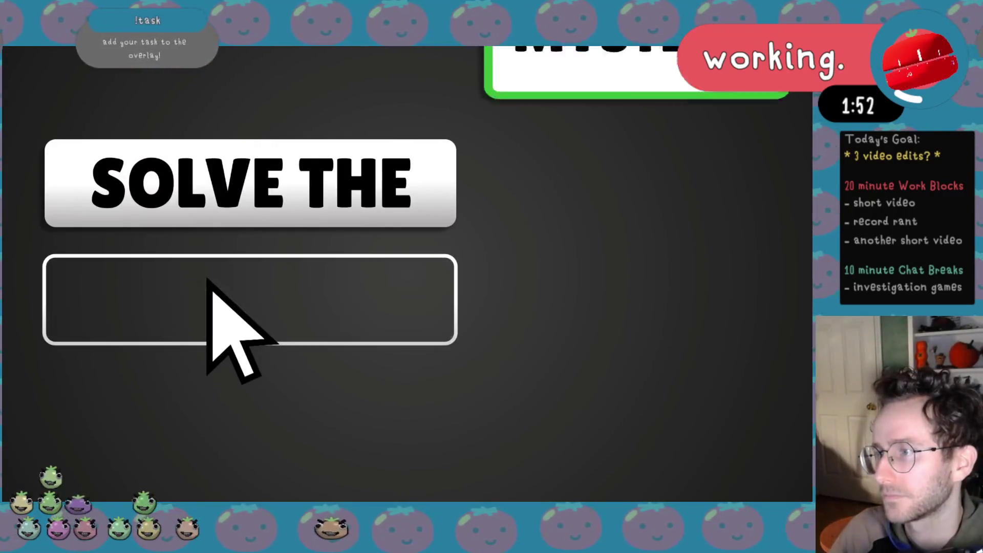
{"action": "left_click", "coordinate": [619, 368]}
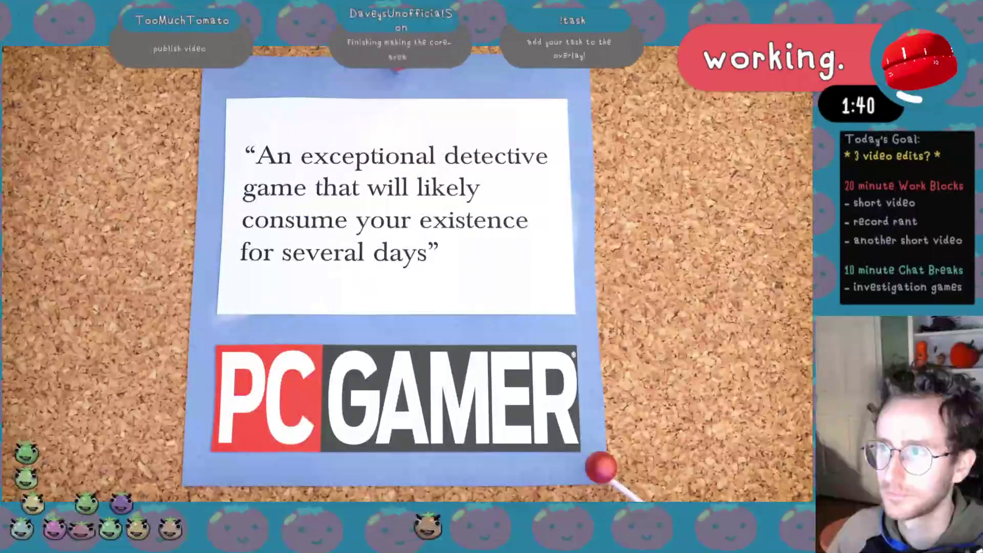
{"action": "key", "text": "Escape"}
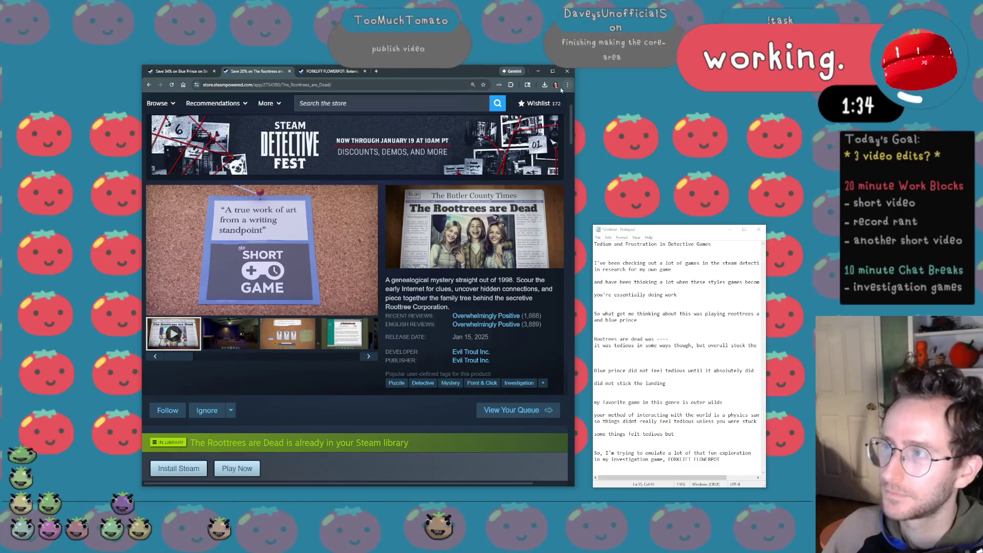
Stretch the browser out to both screen edges and reposition the Notepad script window beside it.
{"action": "left_click_drag", "start_coordinate": [684, 236], "coordinate": [724, 228]}
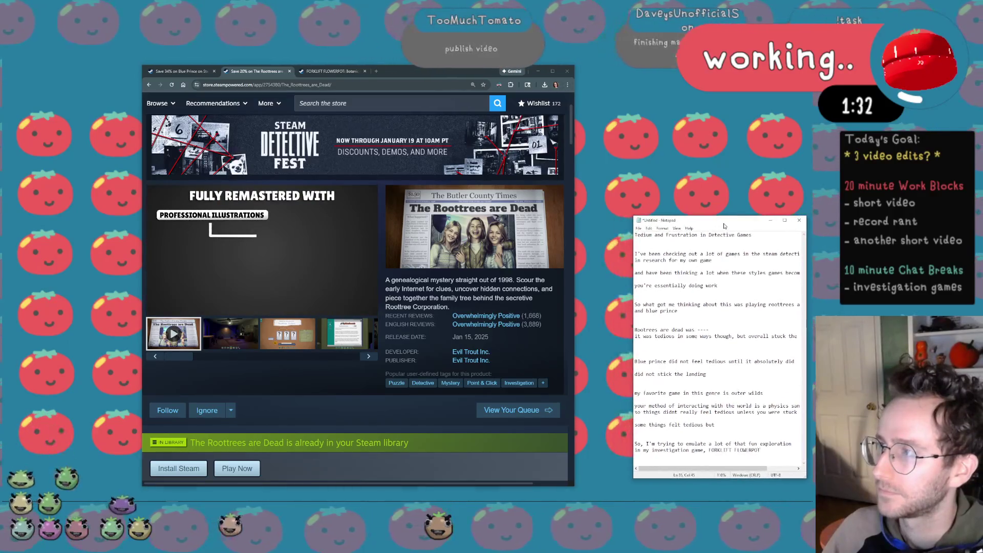
{"action": "left_click_drag", "start_coordinate": [575, 226], "coordinate": [800, 225]}
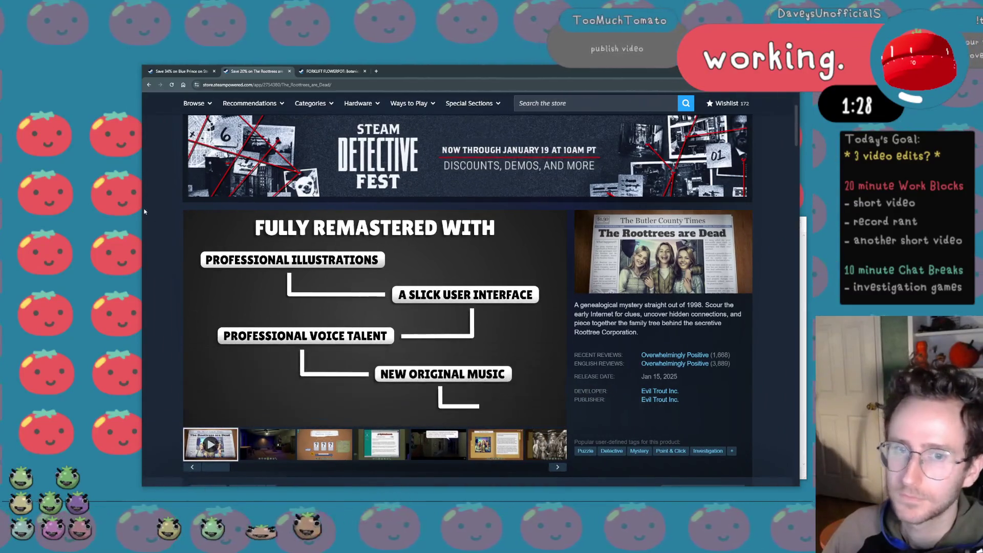
{"action": "left_click_drag", "start_coordinate": [141, 209], "coordinate": [11, 206]}
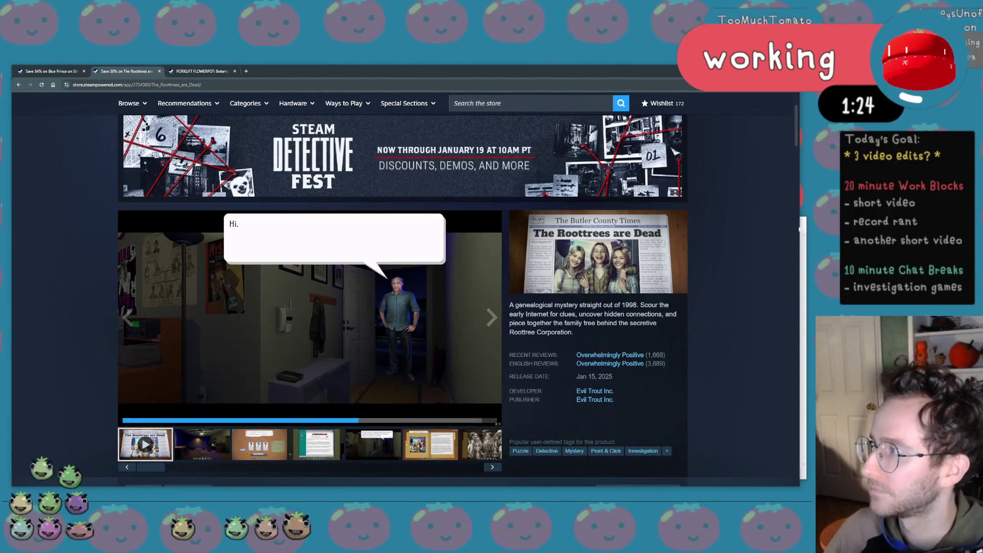
{"action": "left_click", "coordinate": [804, 256]}
{"action": "left_click_drag", "start_coordinate": [688, 226], "coordinate": [706, 252]}
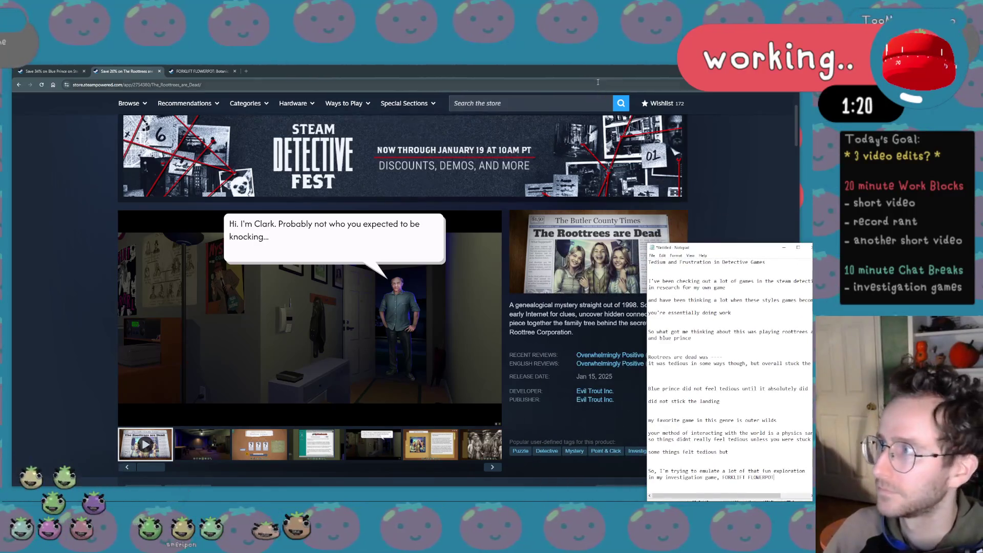
{"action": "left_click_drag", "start_coordinate": [591, 77], "coordinate": [583, 75]}
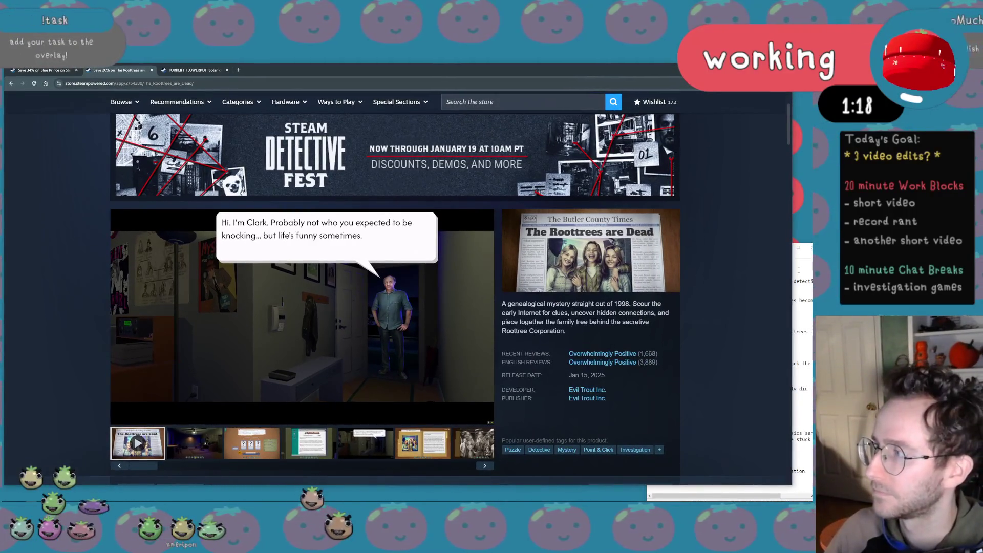
{"action": "left_click", "coordinate": [797, 270]}
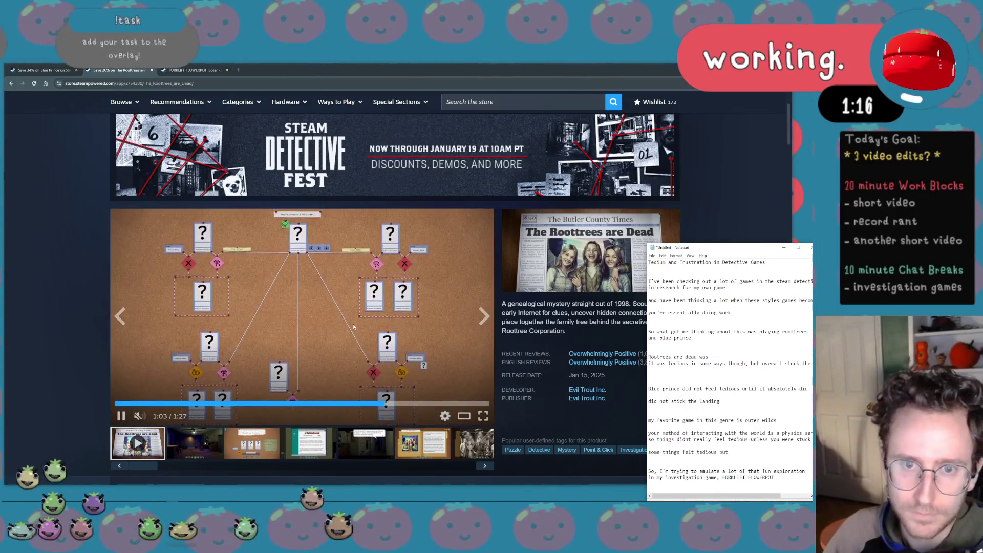
{"action": "scroll", "coordinate": [353, 327], "scroll_direction": "down", "scroll_amount": 1, "text": "ctrl"}
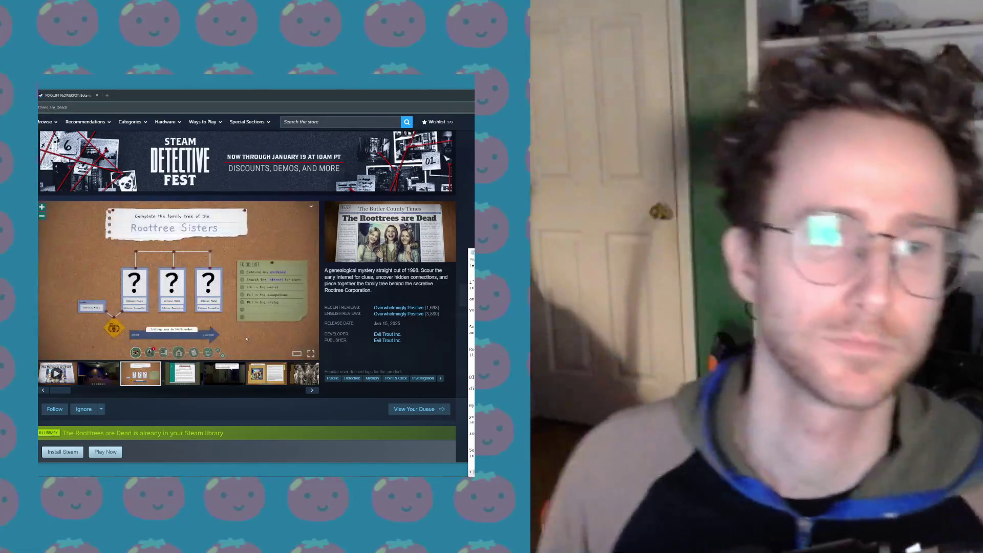
Toggle the store page zoom, settling back at 125%, and restore the browser to full width.
{"action": "key", "text": "ctrl+minus"}
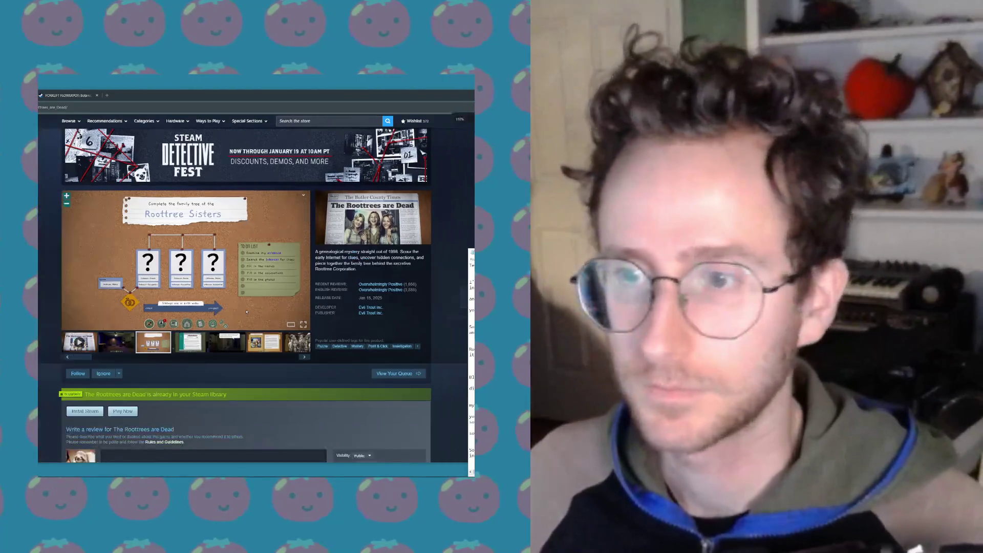
{"action": "scroll", "coordinate": [246, 312], "scroll_direction": "up", "scroll_amount": 1}
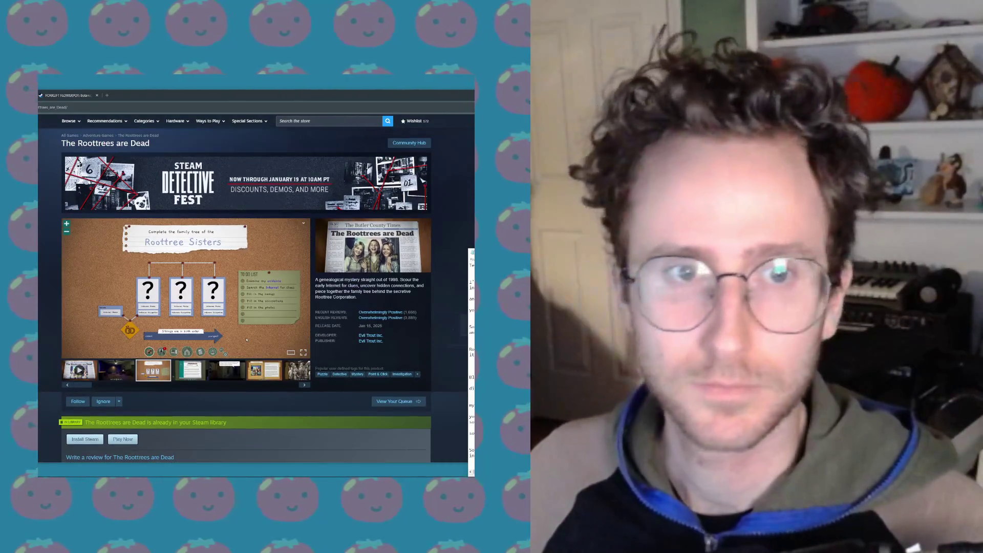
{"action": "key", "text": "ctrl+plus"}
{"action": "key", "text": "ctrl+minus"}
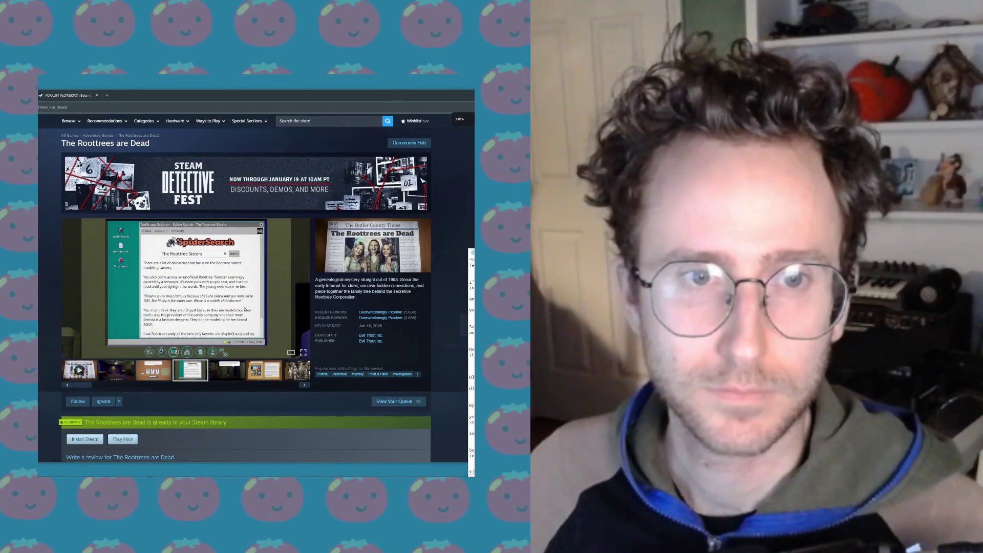
{"action": "key", "text": "ctrl+plus"}
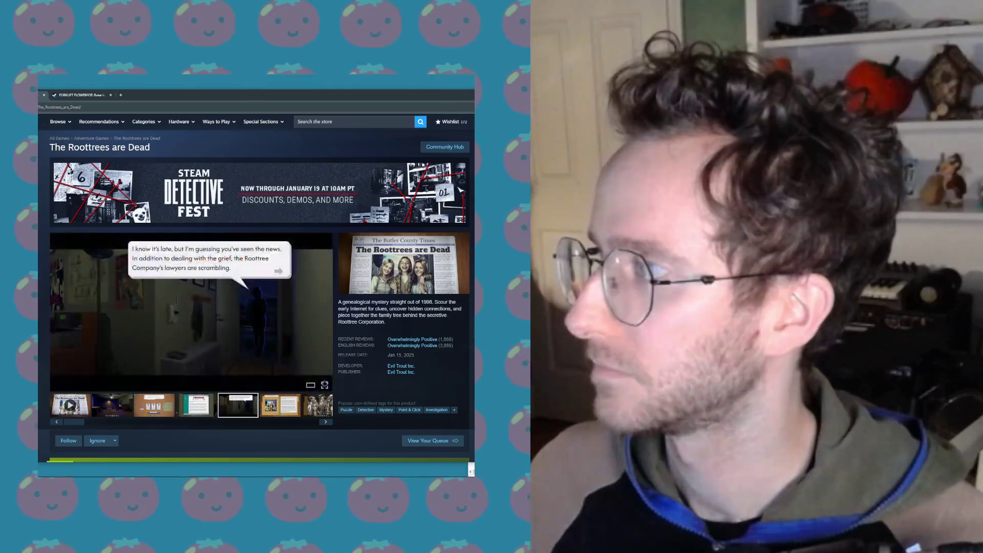
{"action": "key", "text": "super+Left"}
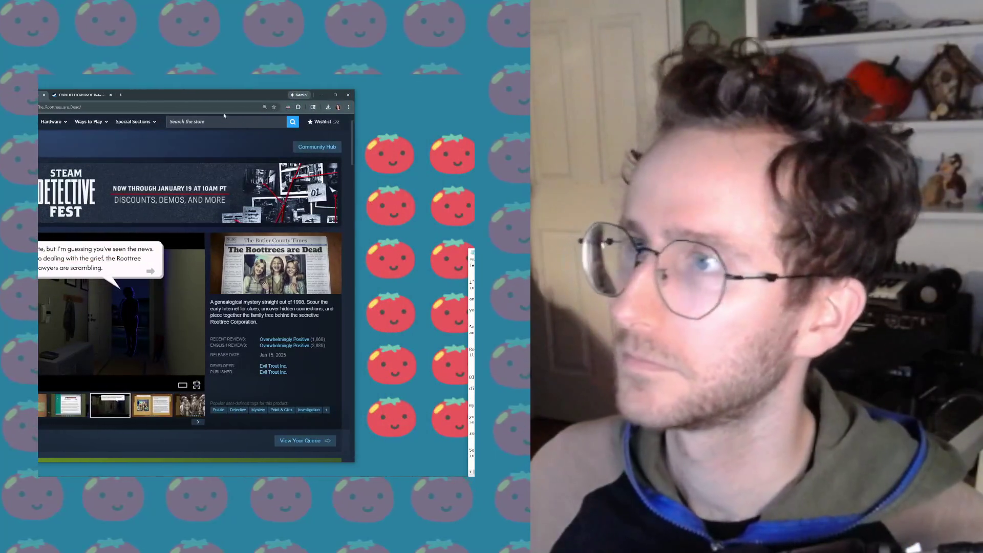
{"action": "key", "text": "super+Up"}
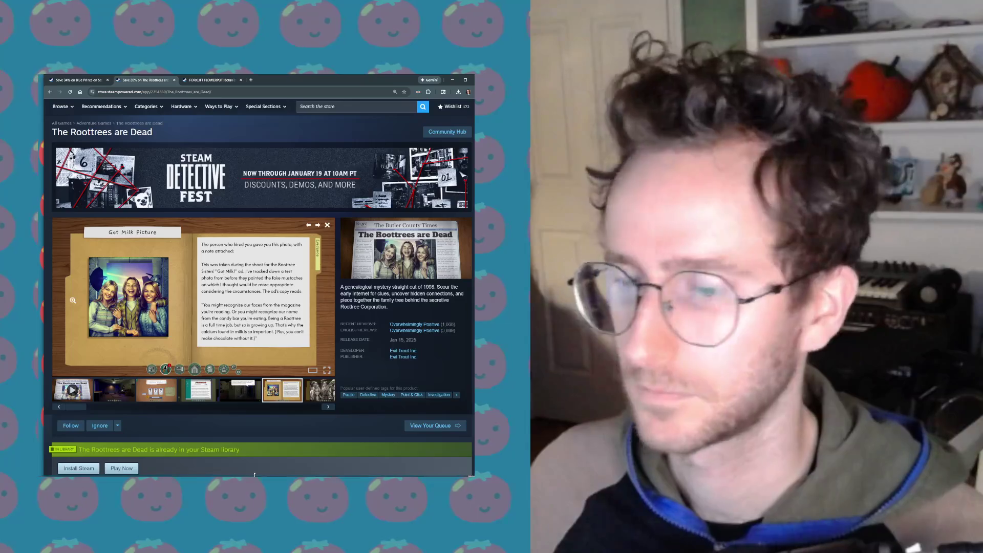
Scroll The Roottrees are Dead page, then switch to the Blue Prince store page.
{"action": "scroll", "coordinate": [269, 432], "scroll_direction": "up", "scroll_amount": 2}
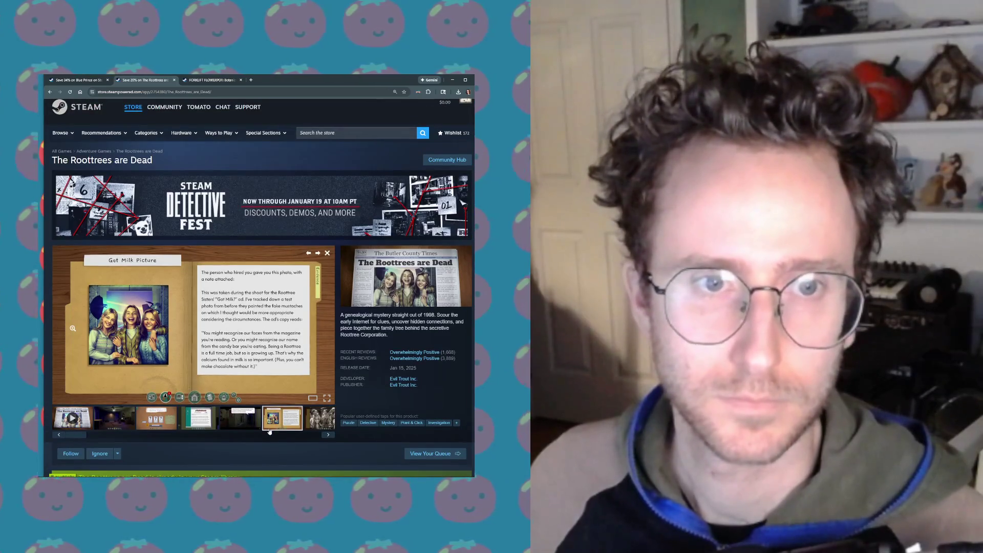
{"action": "scroll", "coordinate": [269, 432], "scroll_direction": "down", "scroll_amount": 2}
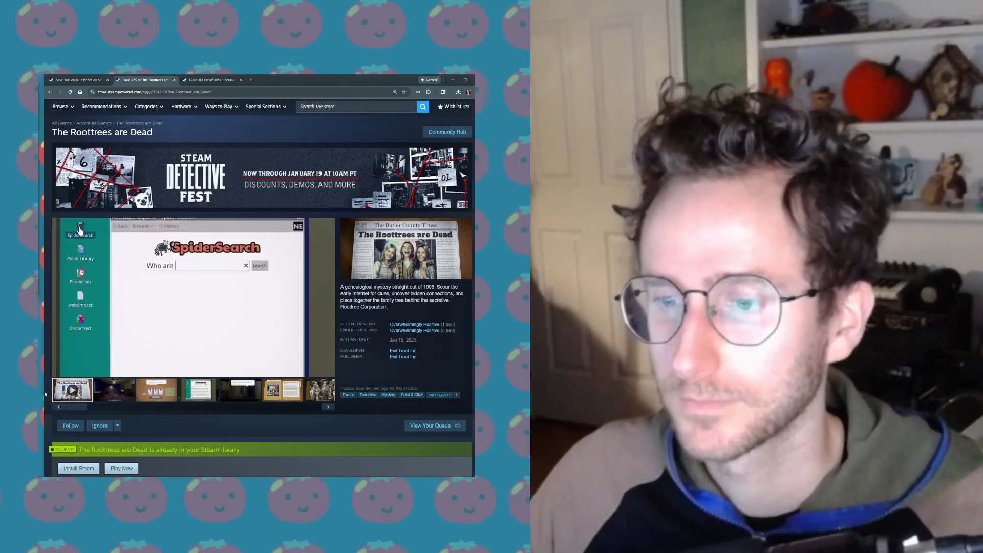
{"action": "left_click", "coordinate": [77, 80]}
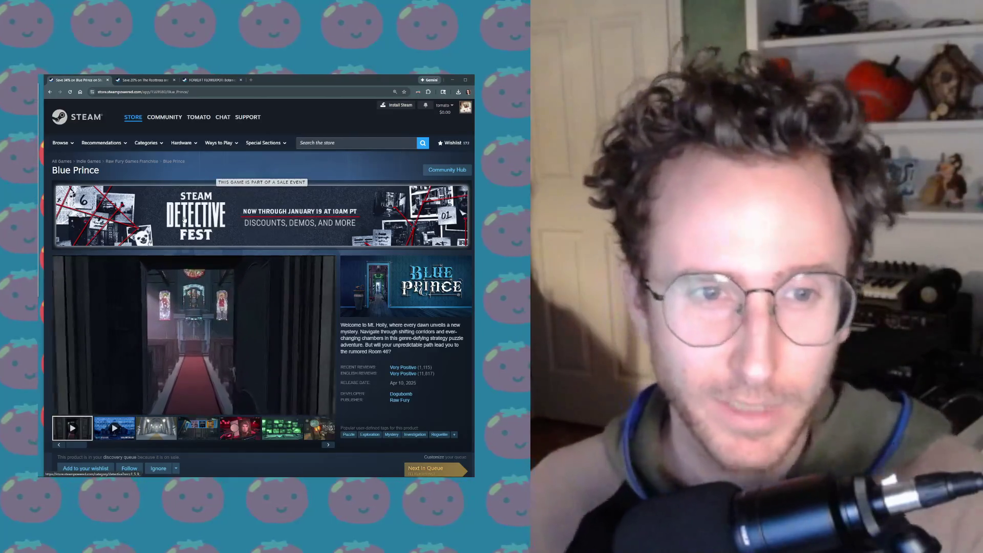
Return to The Roottrees are Dead page and rewind its trailer to the family tree part at 0:11.
{"action": "left_click", "coordinate": [141, 81]}
{"action": "left_click", "coordinate": [67, 81]}
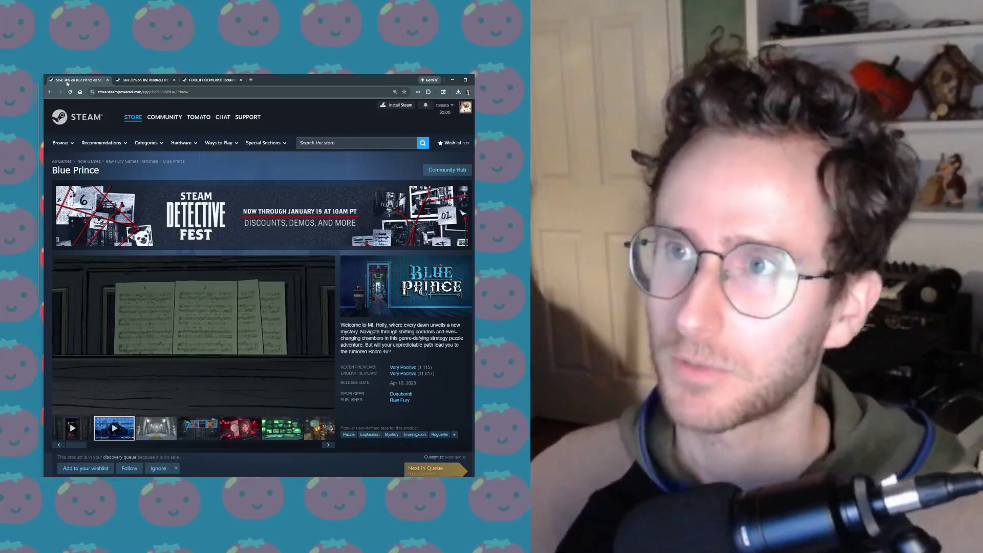
{"action": "left_click", "coordinate": [123, 83]}
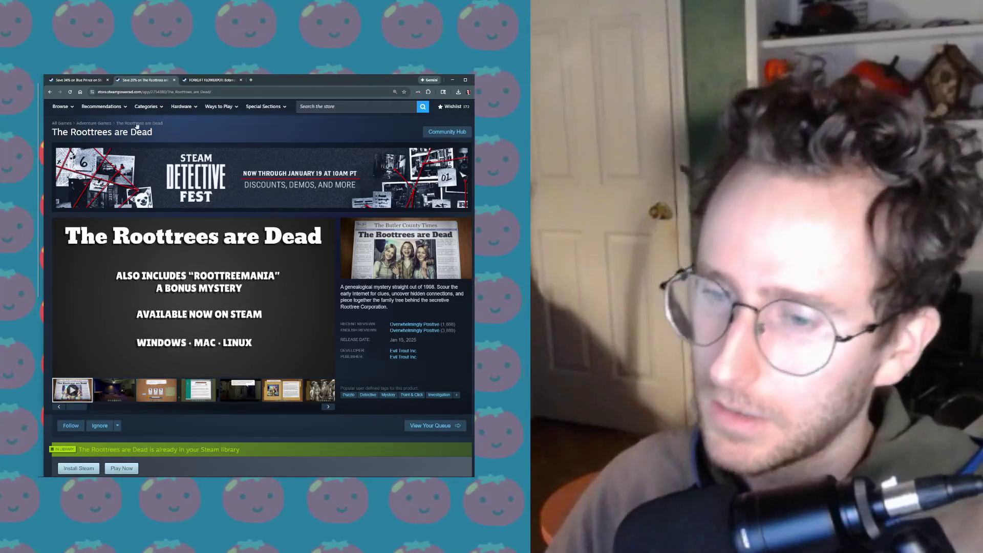
{"action": "left_click", "coordinate": [90, 361]}
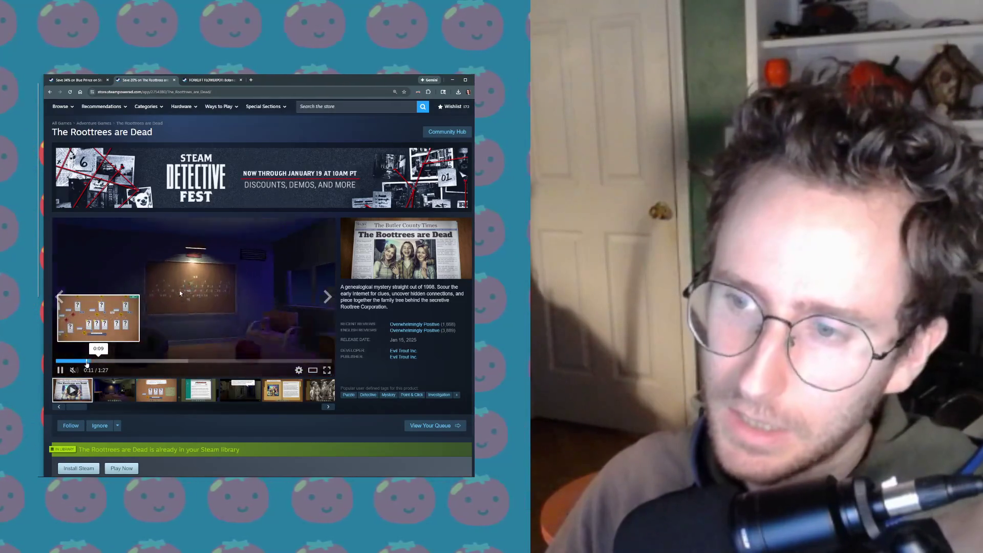
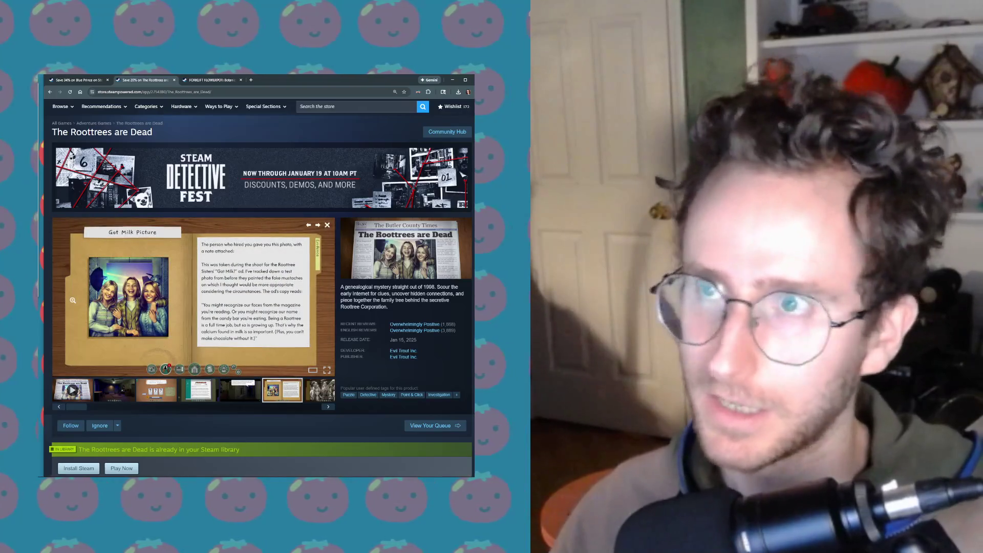
Switch to the Blue Prince store page and play its first trailer.
{"action": "key", "text": "ctrl+shift+Tab"}
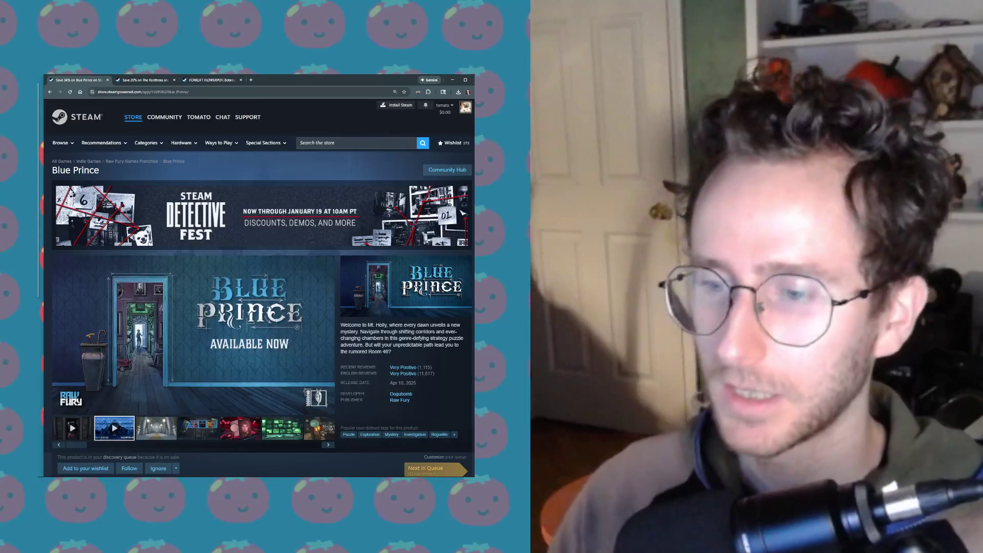
{"action": "left_click", "coordinate": [84, 435]}
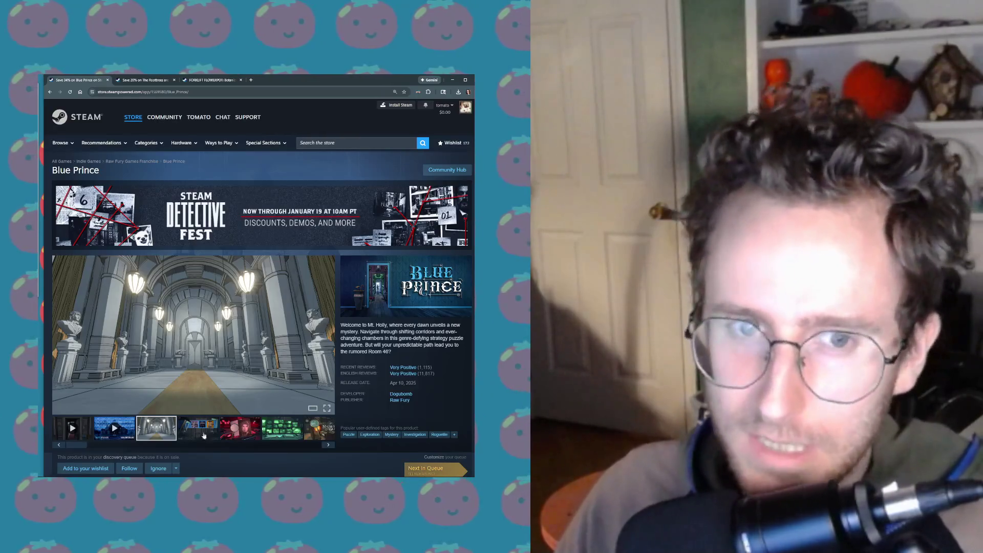
{"action": "scroll", "coordinate": [367, 425], "scroll_direction": "down", "scroll_amount": 1}
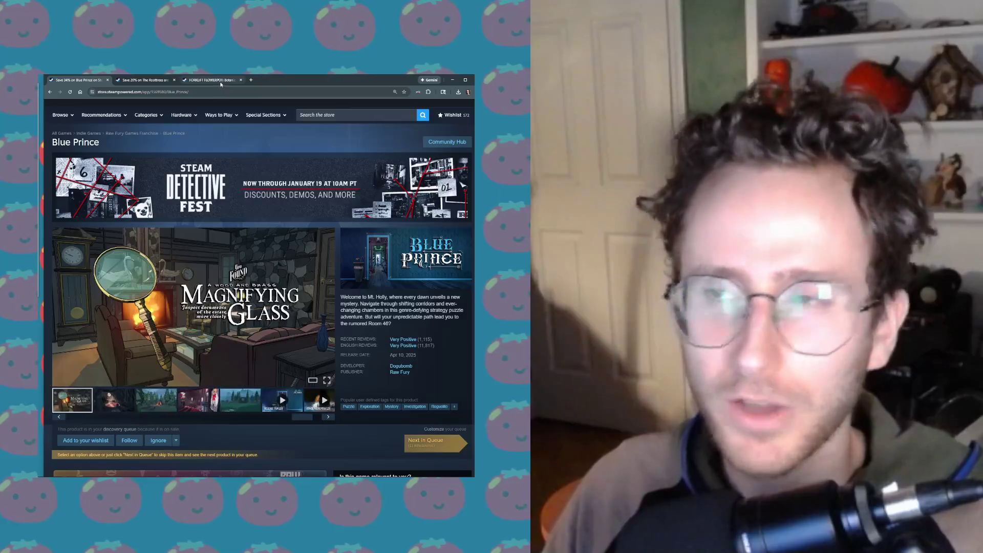
{"action": "mouse_move", "coordinate": [217, 82]}
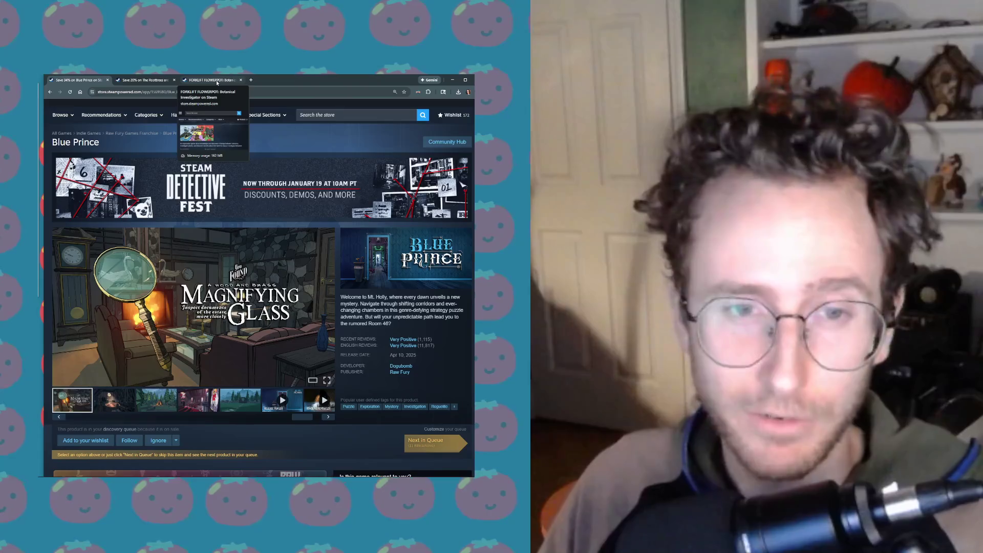
Go to the FORKLIFT FLOWERPOT: Botanical Investigator store page and resume its trailer.
{"action": "left_click", "coordinate": [217, 82]}
{"action": "scroll", "coordinate": [89, 370], "scroll_direction": "up", "scroll_amount": 1}
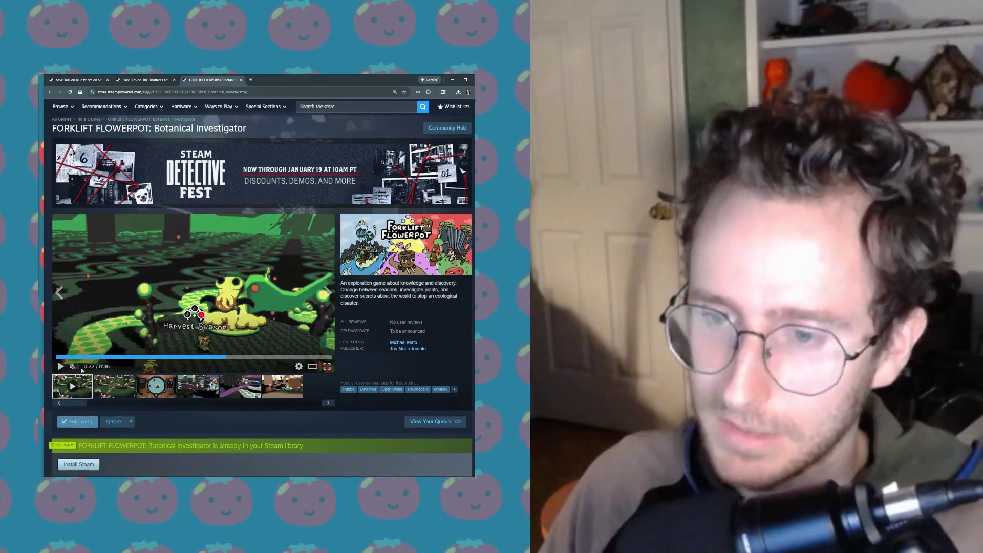
{"action": "left_click", "coordinate": [64, 370]}
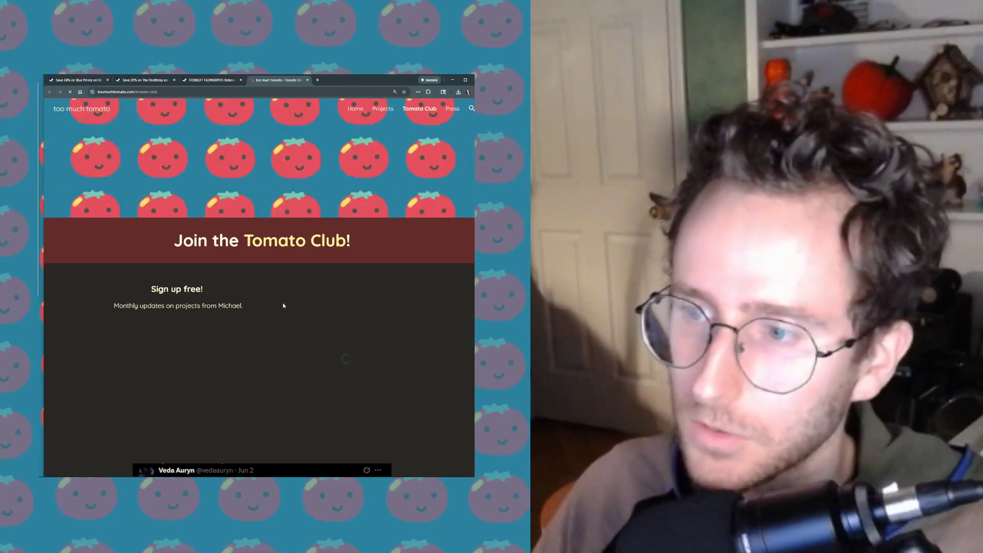
Scroll down the 'Join the Tomato Club!' page to the Substack email subscribe box.
{"action": "scroll", "coordinate": [283, 306], "scroll_direction": "down", "scroll_amount": 2}
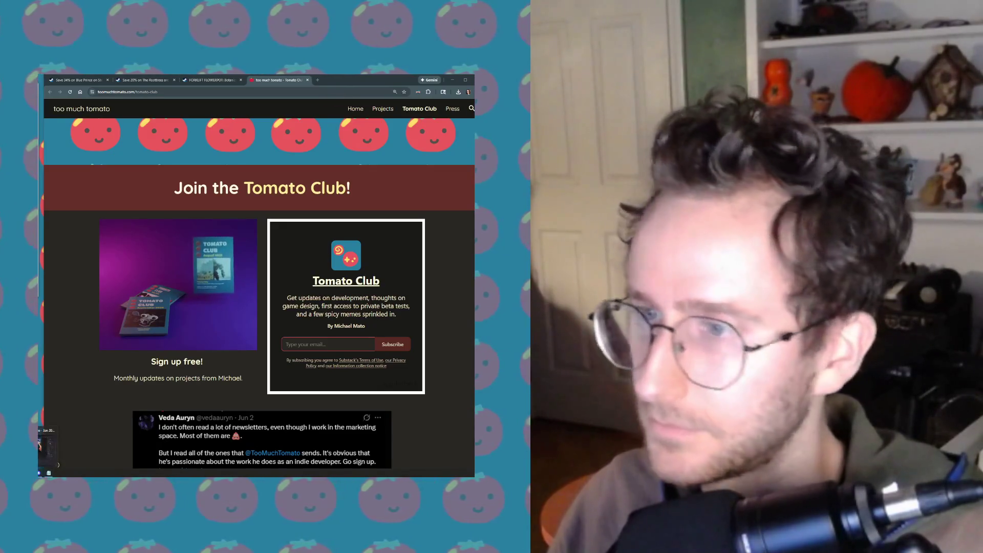
{"action": "mouse_move", "coordinate": [49, 472]}
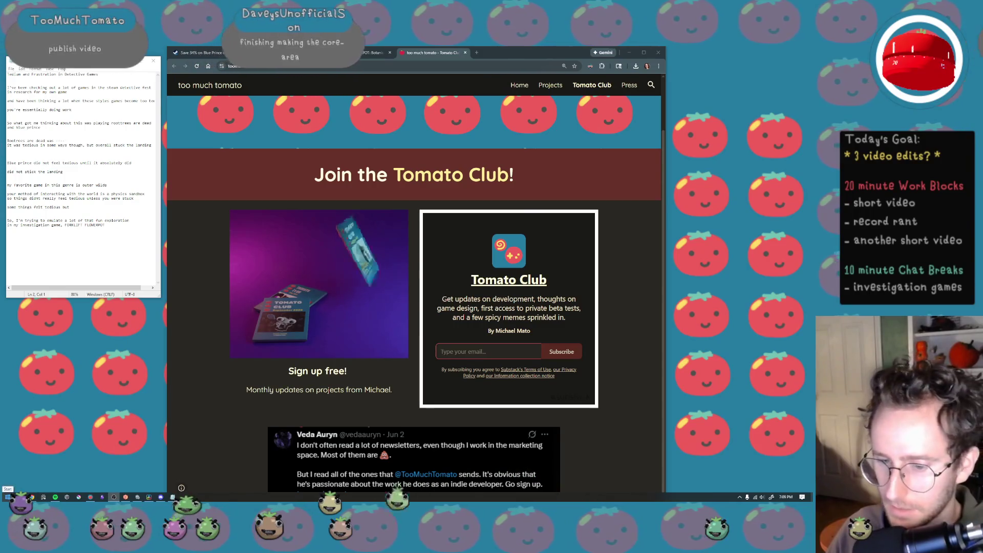
{"action": "mouse_move", "coordinate": [151, 502]}
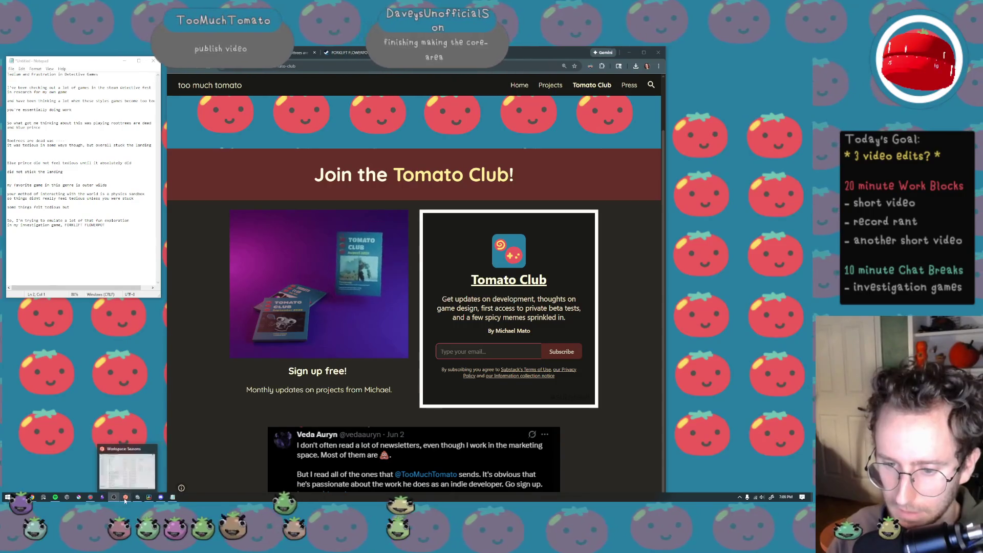
{"action": "mouse_move", "coordinate": [126, 468]}
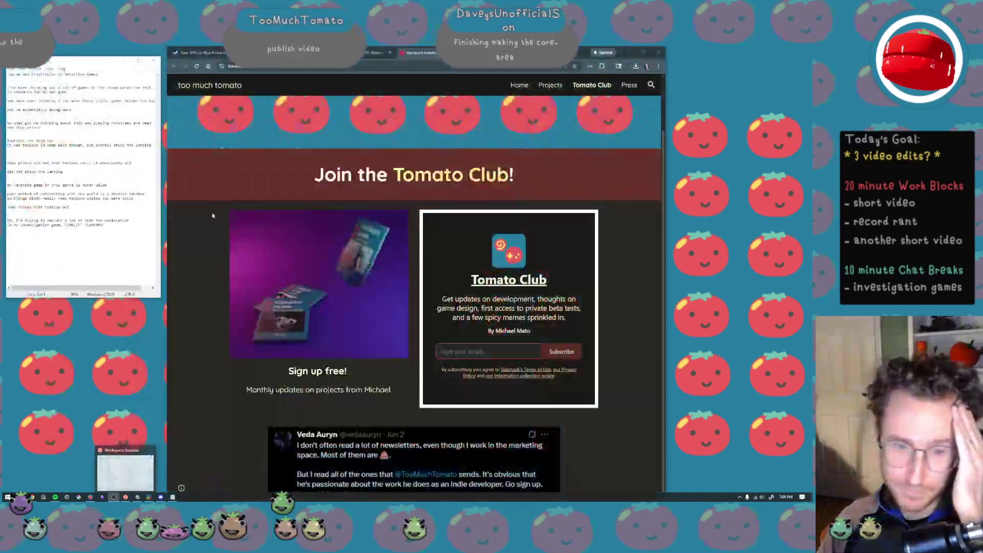